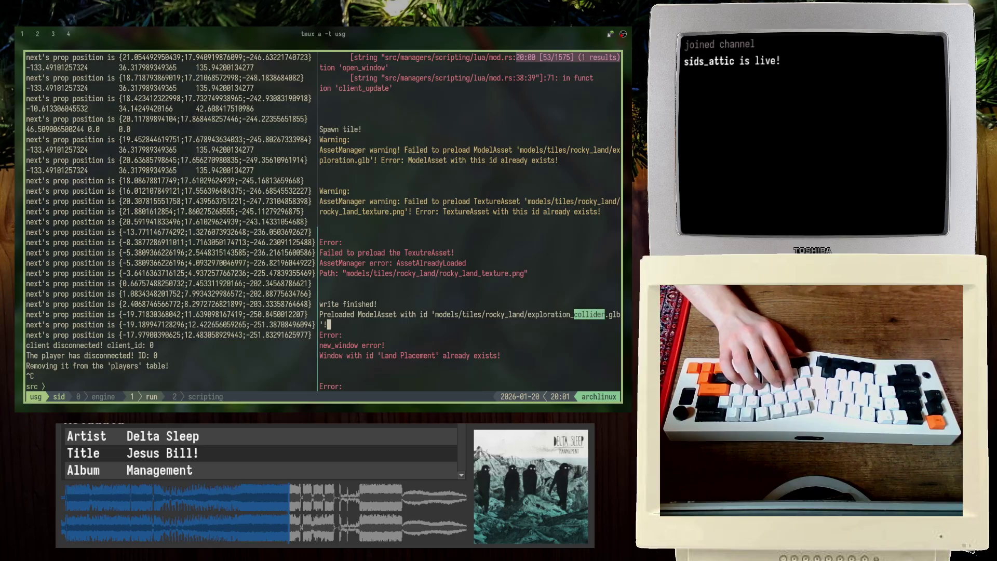
Step: Page back through the game's error log in tmux, then return to the newest output
key(j)
key(j)
key(j)
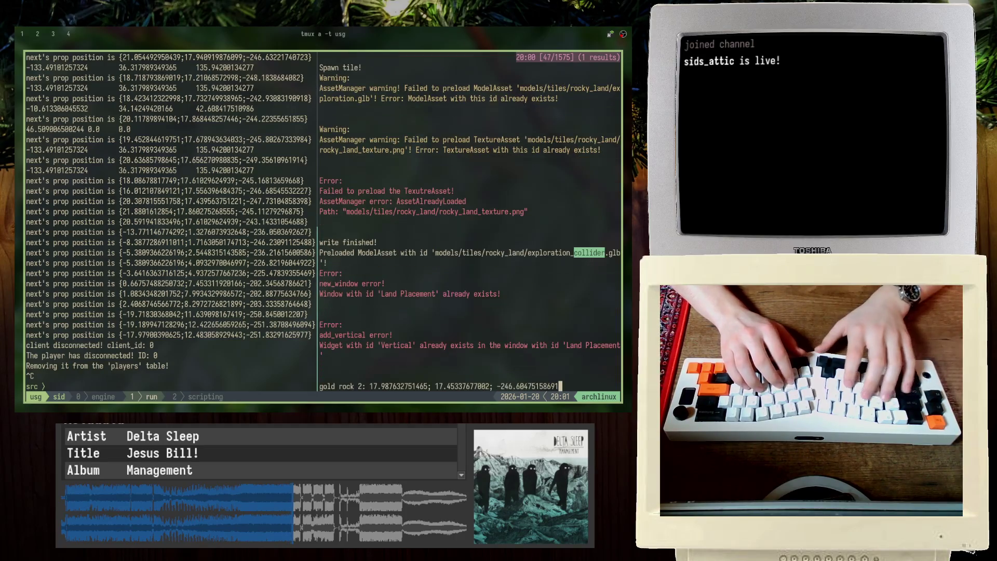
key(j)
key(j)
key(j)
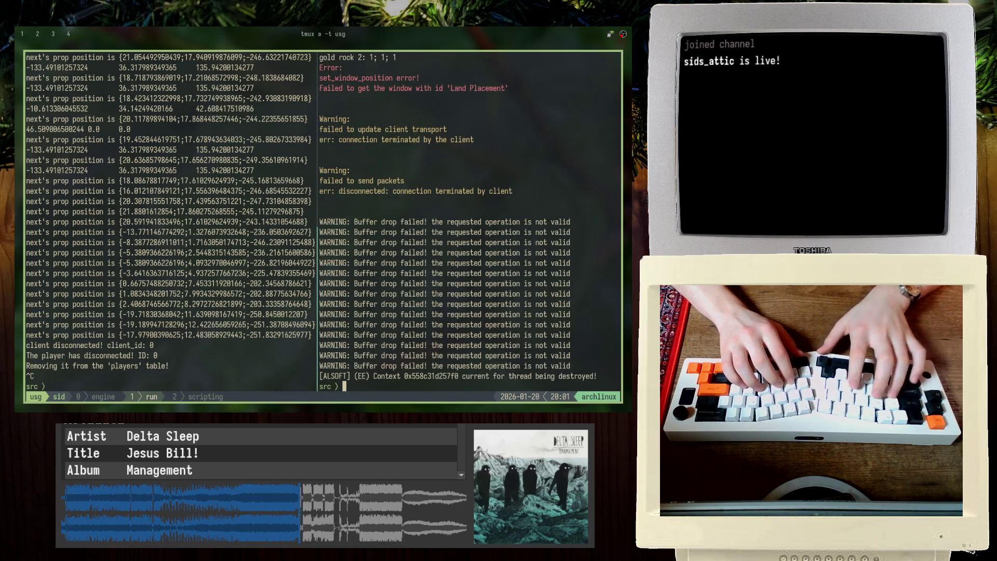
key(ctrl+b)
Step: Switch to the tmux window holding vanilla_biomes.lua and save the file
key(0)
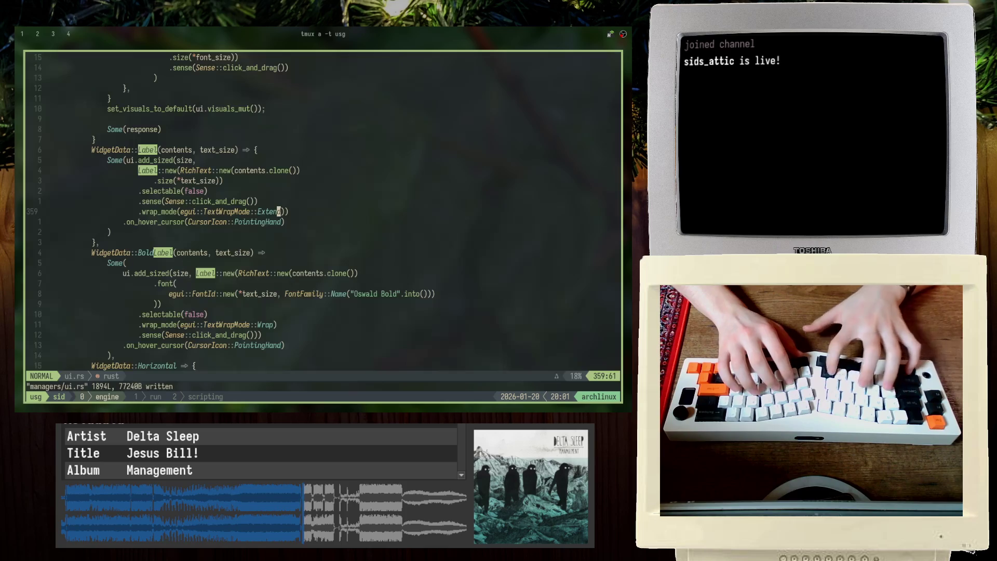
key(ctrl+b)
key(1)
key(ctrl+b)
key(2)
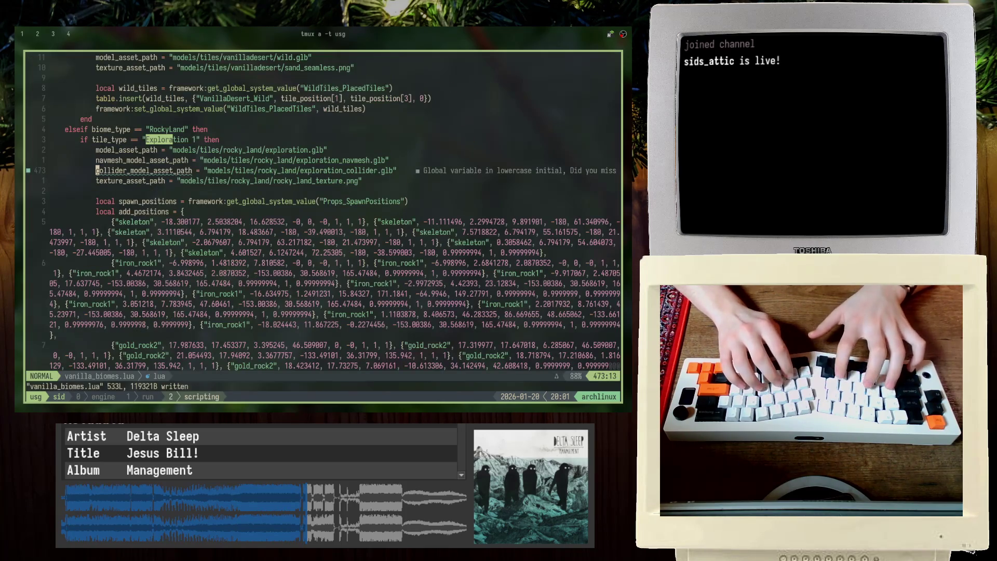
text(:w)
key(Return)
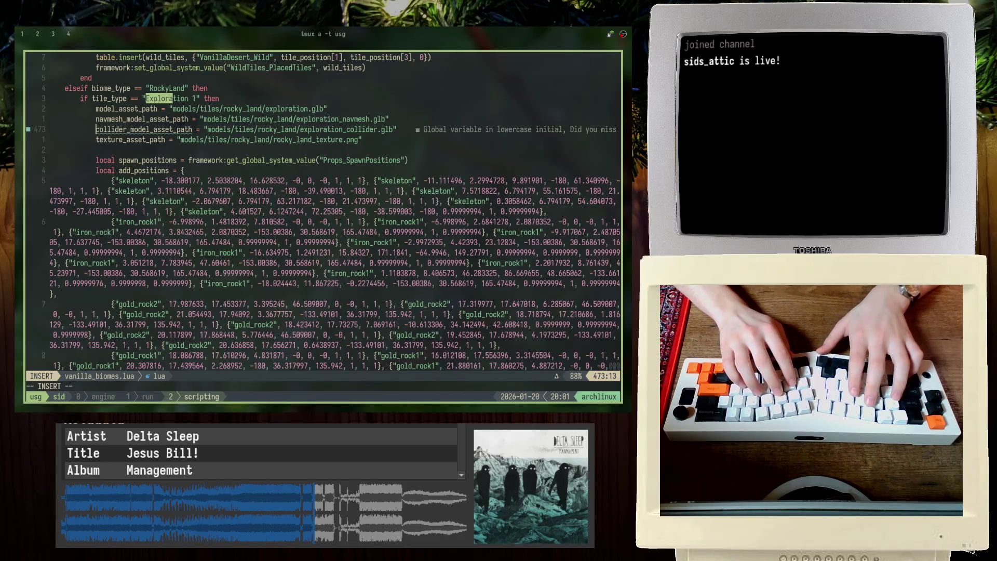
Step: Comment out the RockyLand Exploration 1 collider model path line with --
key(Escape)
scroll(323, 208, up, 10)
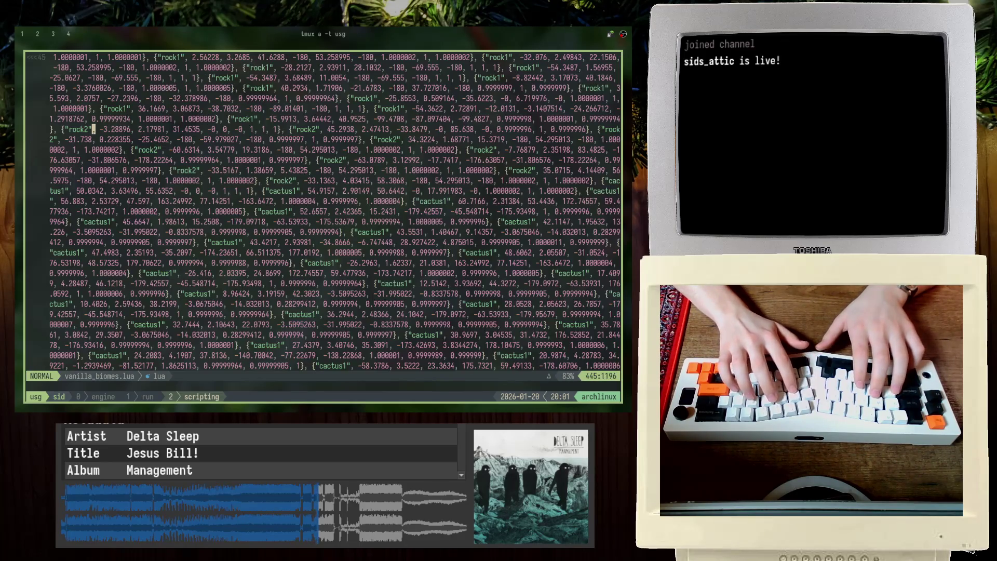
key(ctrl+u)
key(ctrl+d)
key(ctrl+d)
key(ctrl+d)
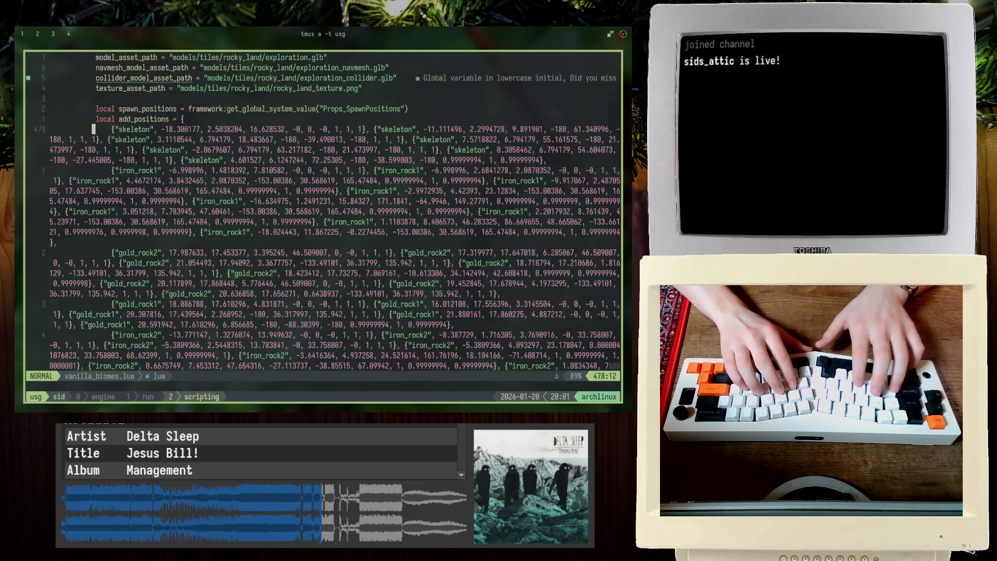
key(g)
key(c)
key(c)
key(colon)
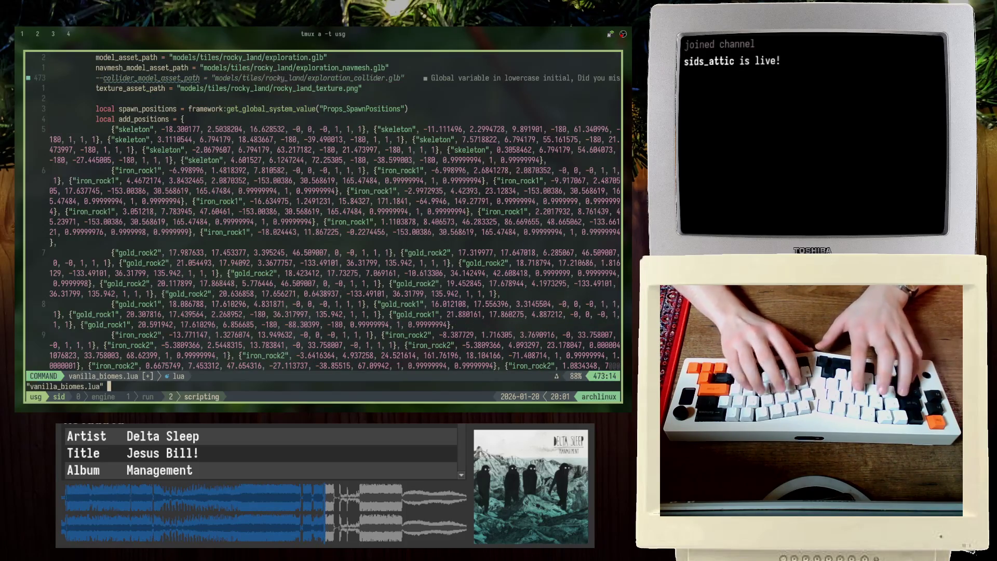
key(alt+Tab)
key(alt+Tab)
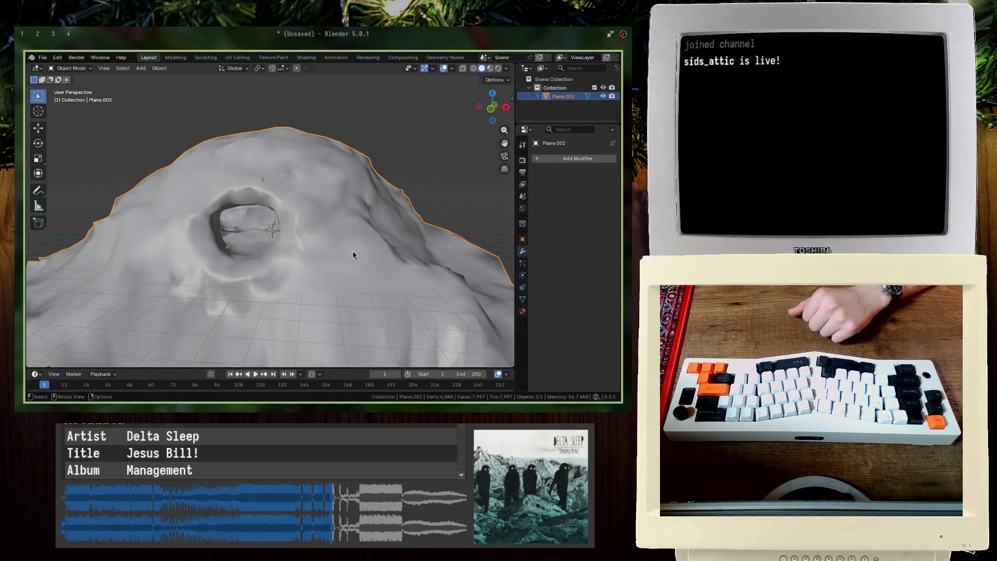
Step: In Edit Mode, select the linked parts of the figure in the cave to inspect them
key(Tab)
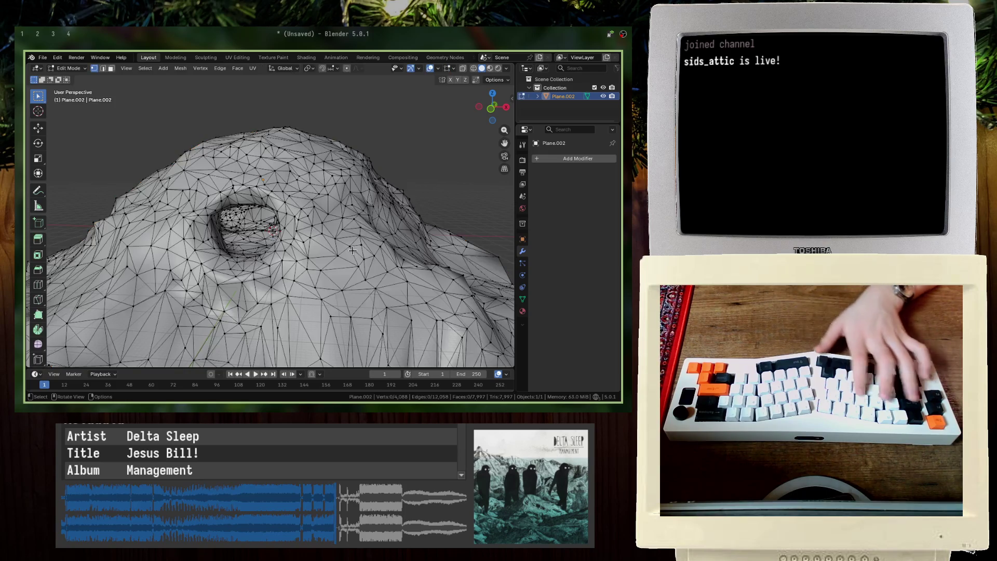
scroll(250, 238, up, 6)
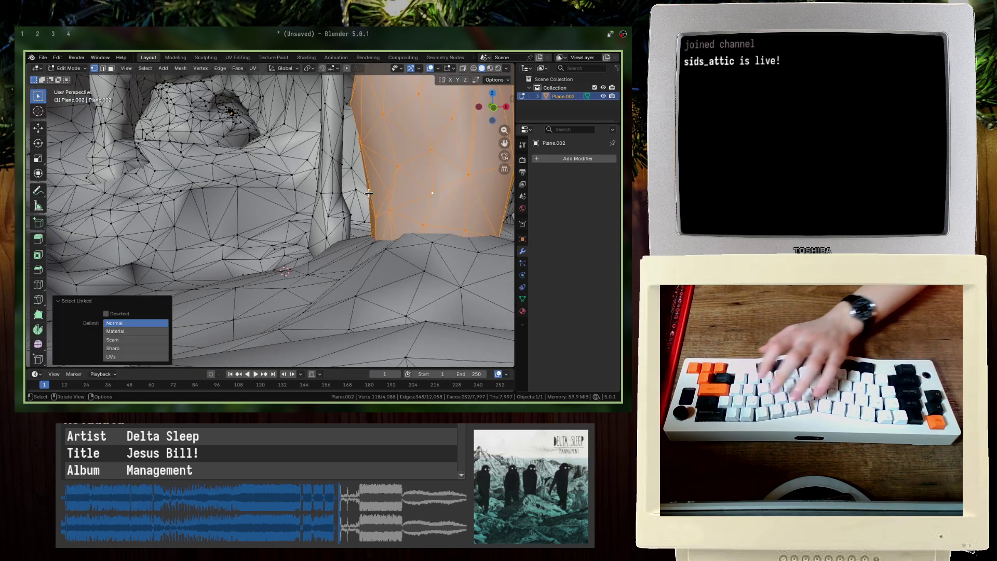
click(169, 127)
key(l)
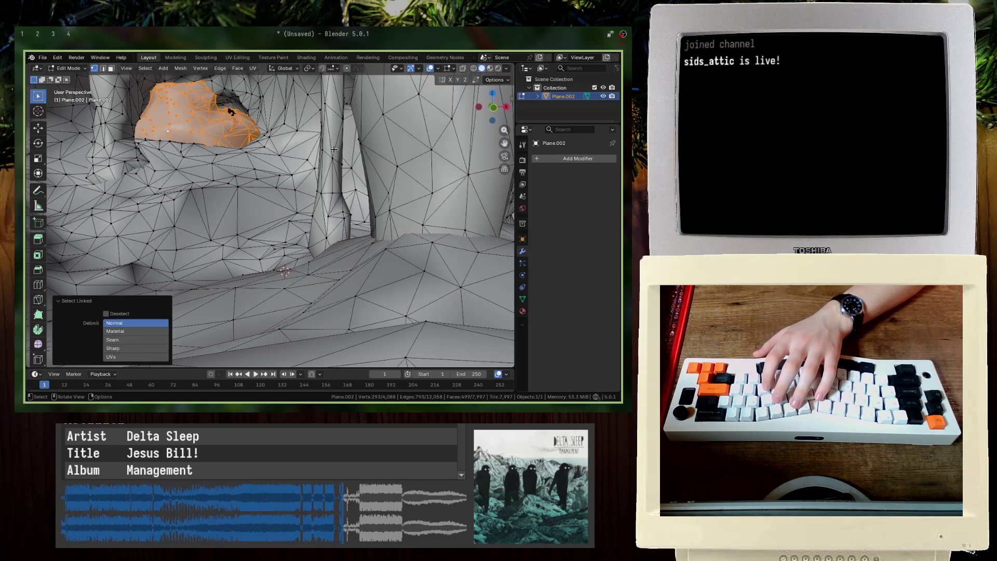
key(l)
key(l)
scroll(225, 112, up, 2)
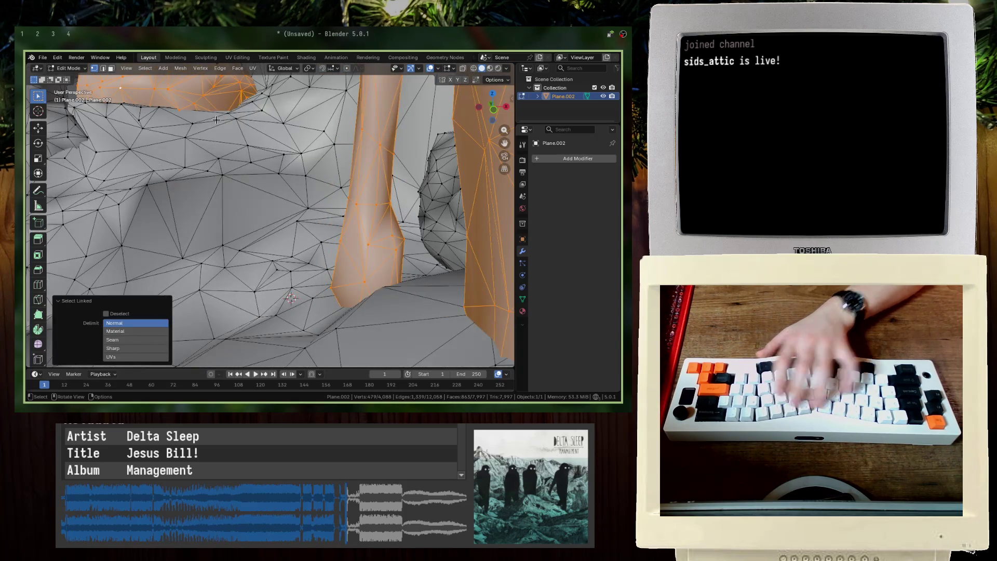
middle_drag(216, 120, 292, 166)
key(l)
mouse_move(218, 155)
middle_down()
mouse_move(259, 148)
mouse_move(280, 192)
middle_up()
scroll(281, 145, up, 3)
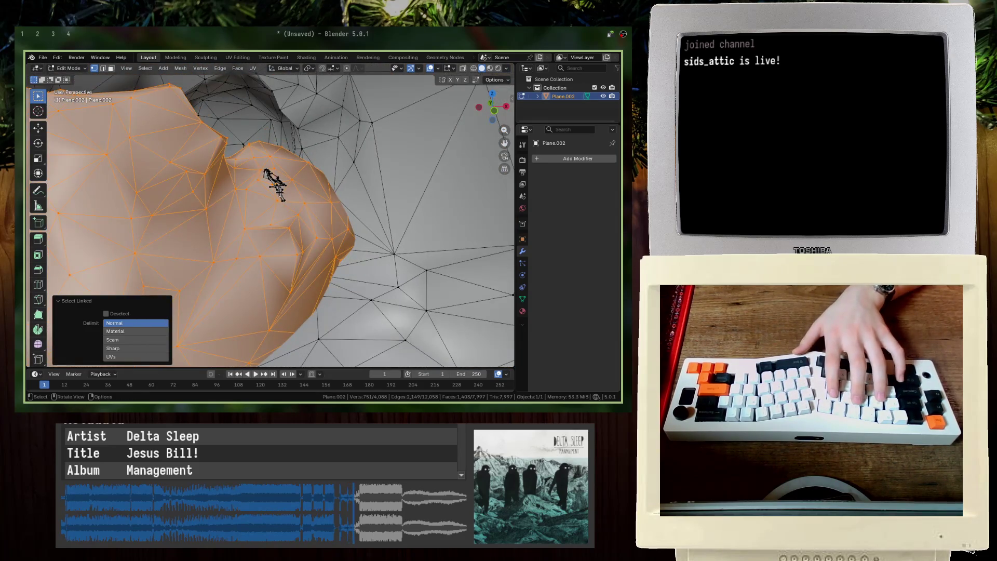
key(Tab)
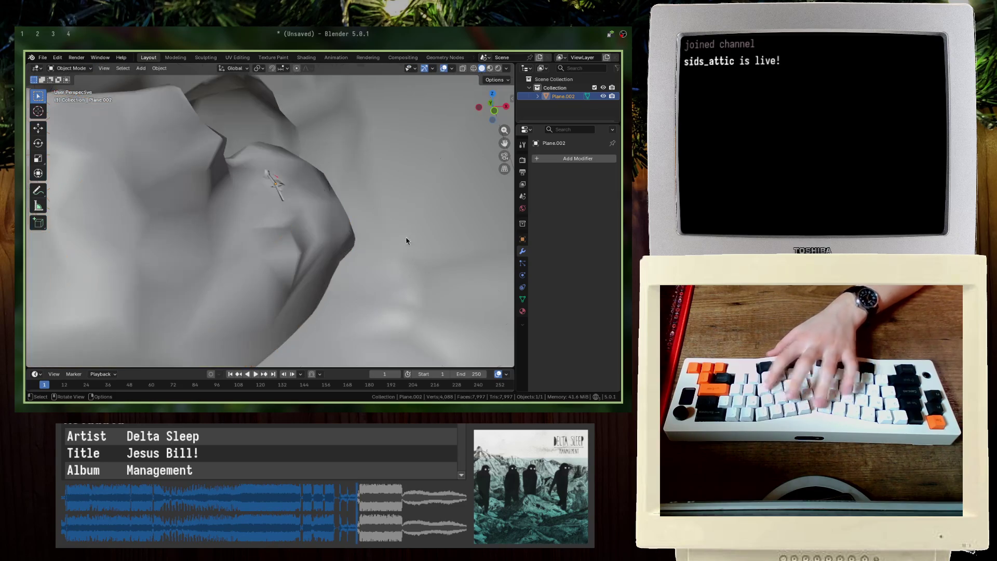
Step: Remove the Material.002 and other material slots from the rock mesh
click(522, 312)
click(556, 170)
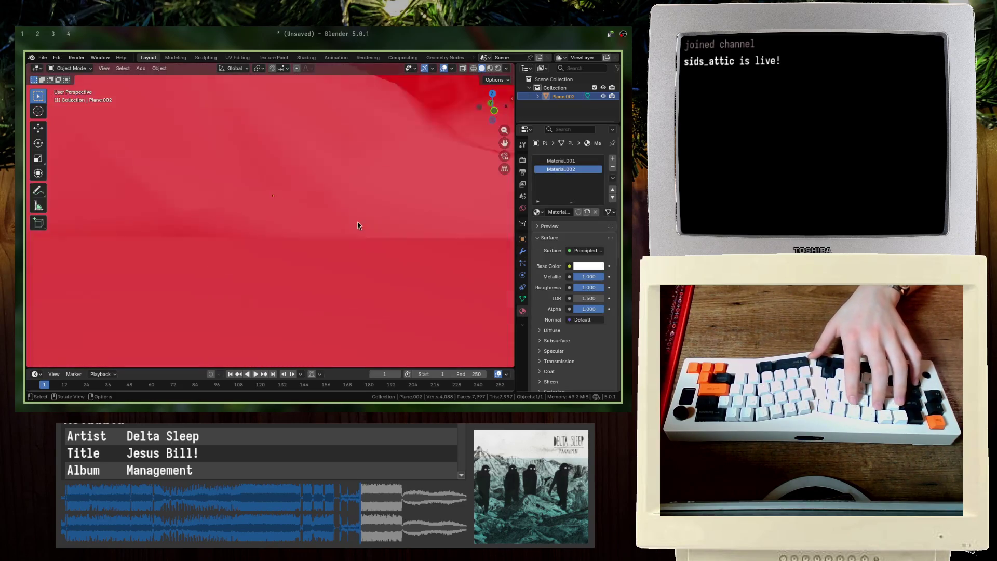
middle_drag(356, 223, 352, 200)
click(611, 167)
click(611, 168)
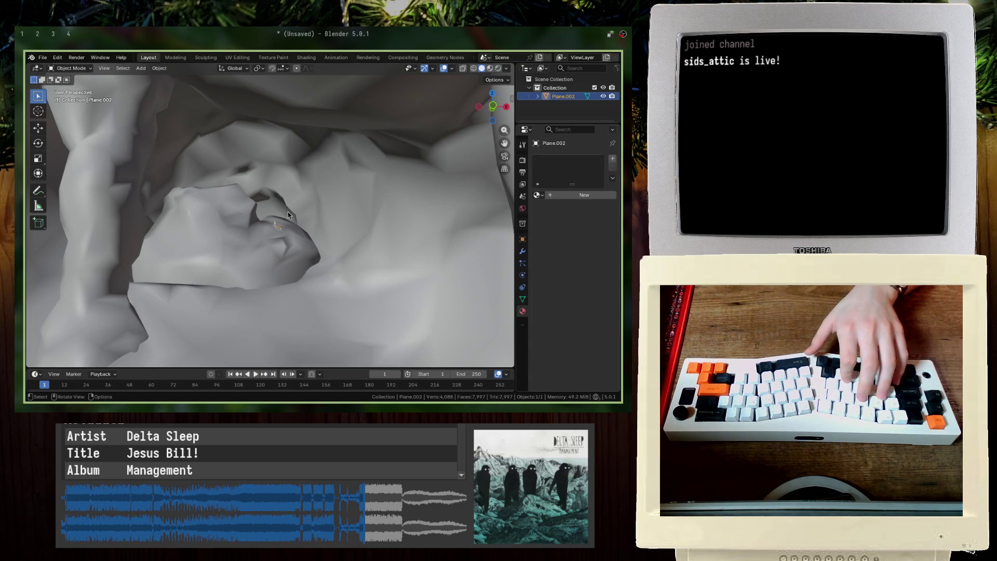
mouse_move(288, 212)
middle_down()
mouse_move(254, 259)
mouse_move(286, 234)
mouse_move(249, 207)
middle_up()
Step: Export the rock mesh as glTF 2.0 to exploration_collider.glb in the rocky_land folder
click(43, 57)
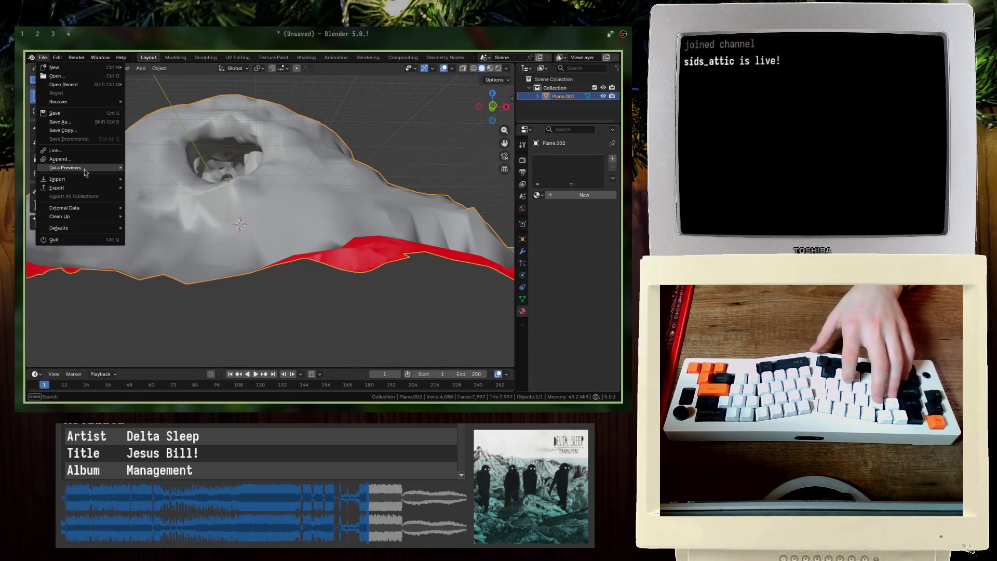
mouse_move(78, 179)
click(177, 265)
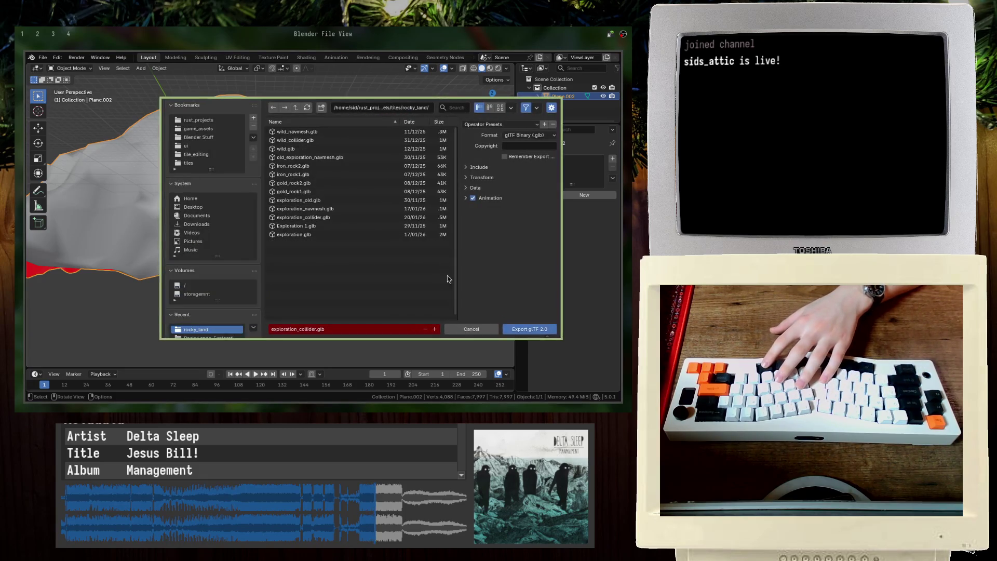
click(530, 330)
key(alt+Tab)
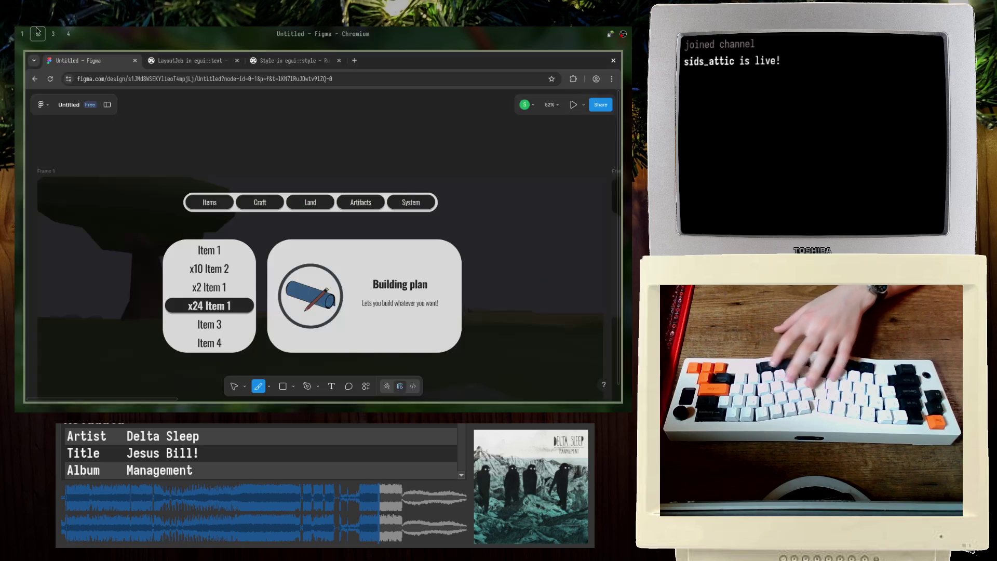
Step: Rebuild and launch the game from the tmux terminal
key(alt+Tab)
key(ctrl+b)
key(1)
key(Up)
key(Return)
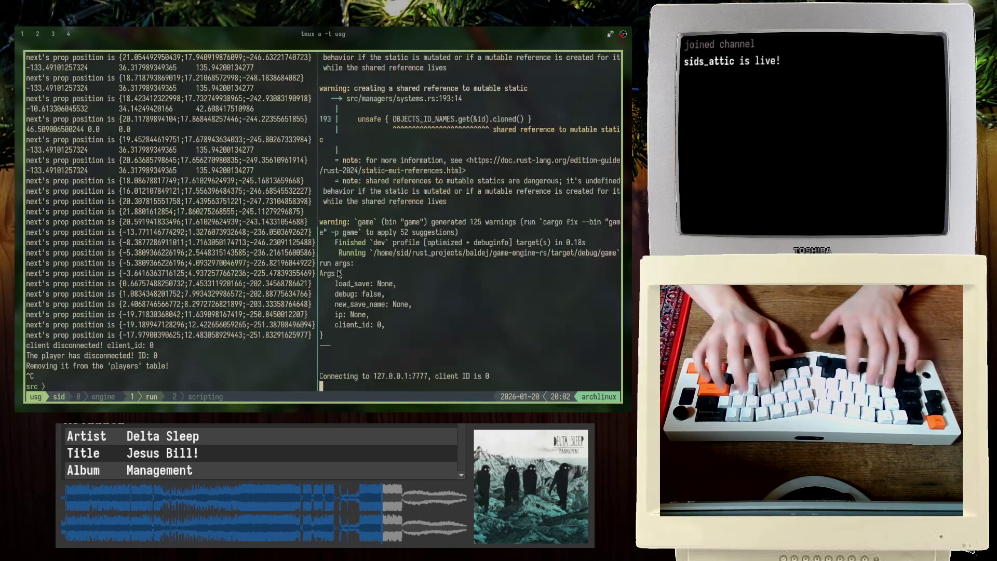
Step: Unlock the VanillaForest and VanillaDesert biomes from the menu's Land tab
key(super+f)
key(Tab)
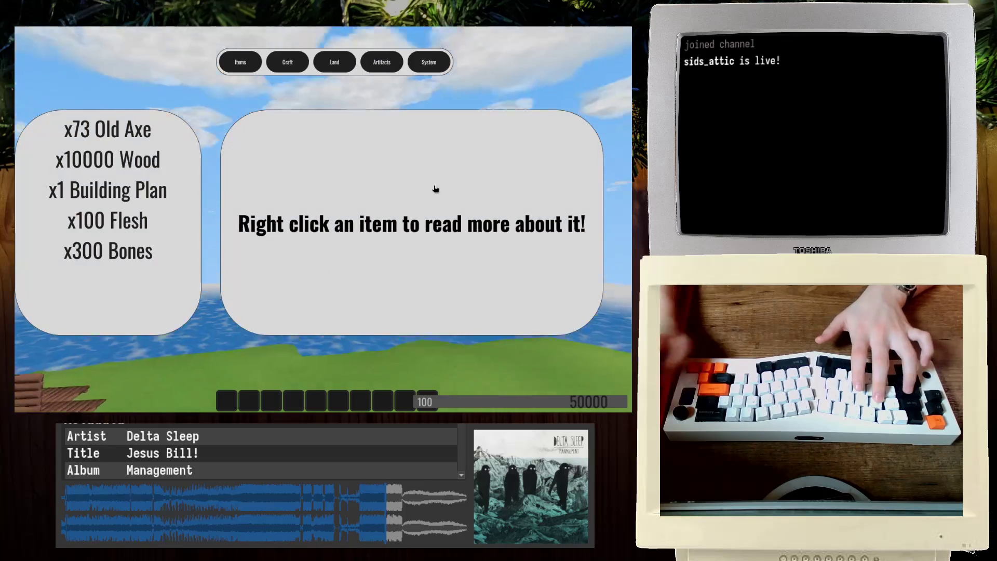
click(335, 62)
click(225, 168)
click(427, 271)
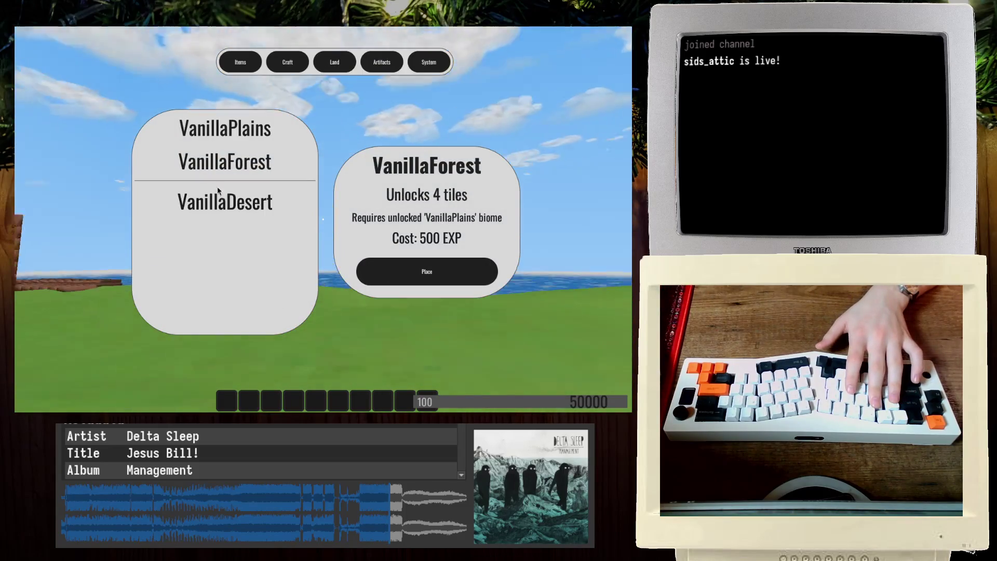
key(Tab)
click(223, 208)
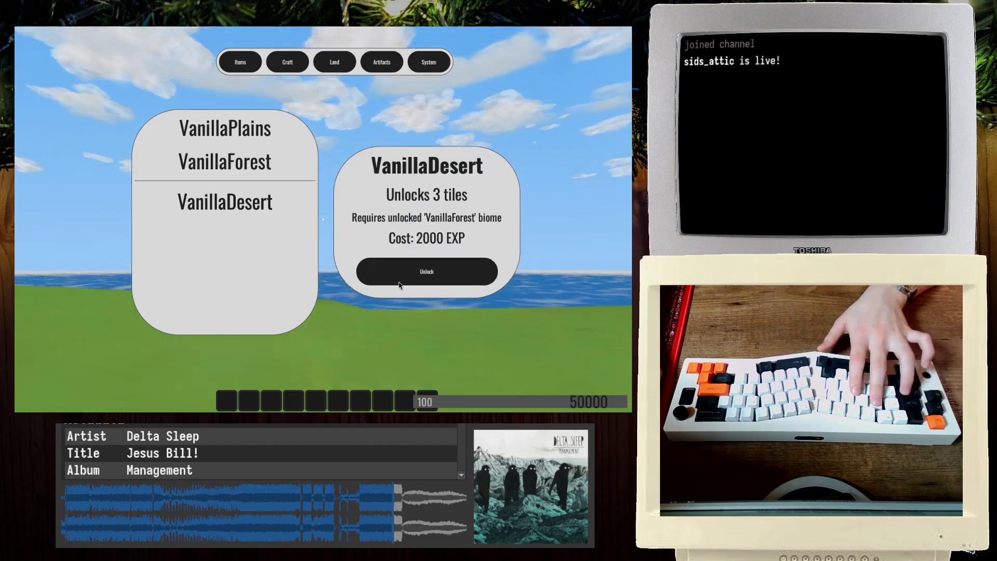
click(426, 270)
Step: Place the Exploration 1 tile with the rock mountain, then quit the game
click(406, 295)
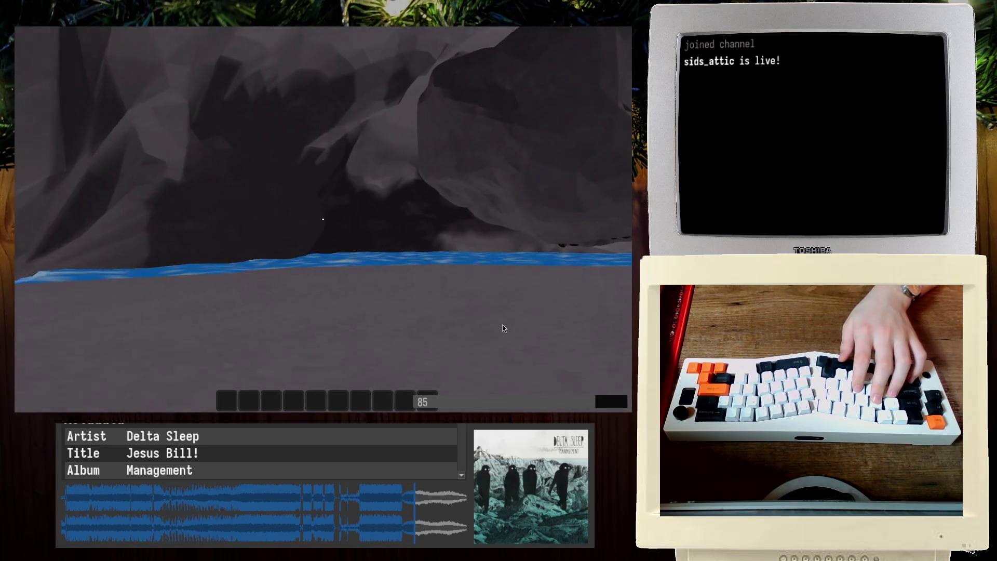
key(Escape)
key(ctrl+b)
text(2)
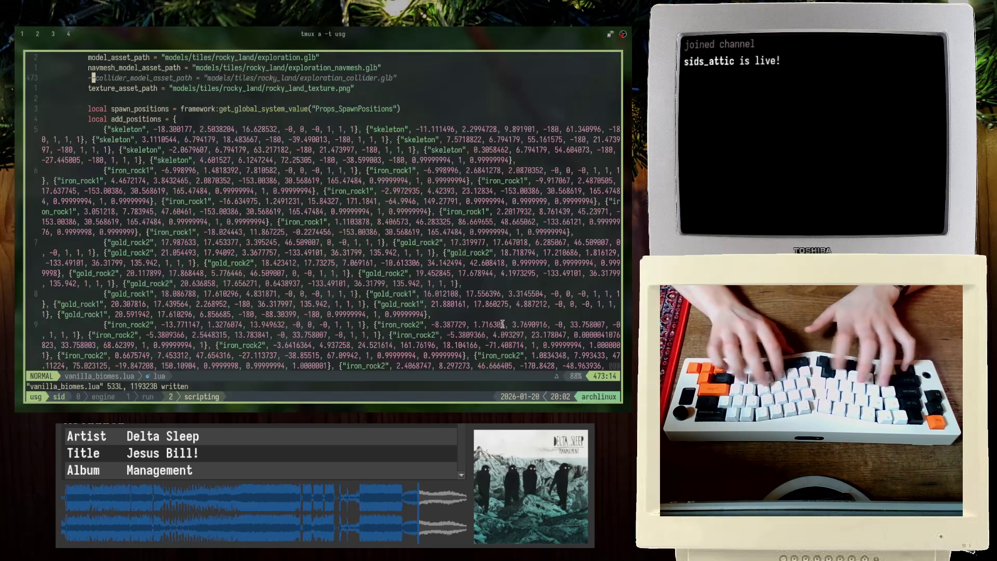
text(/collider_model_assetP)
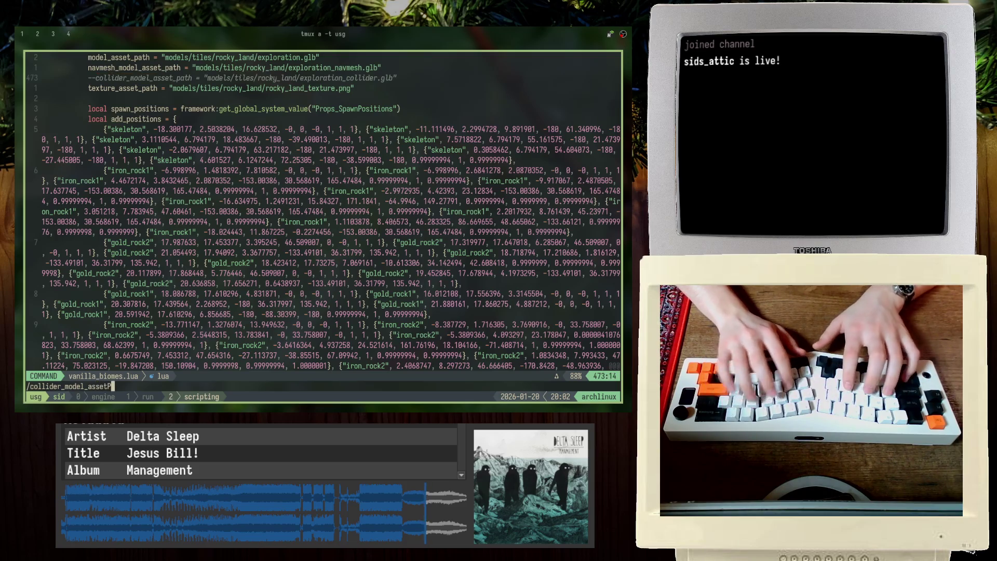
Step: Step through each collider_model_asset_path match in vanilla_biomes.lua
key(n)
key(n)
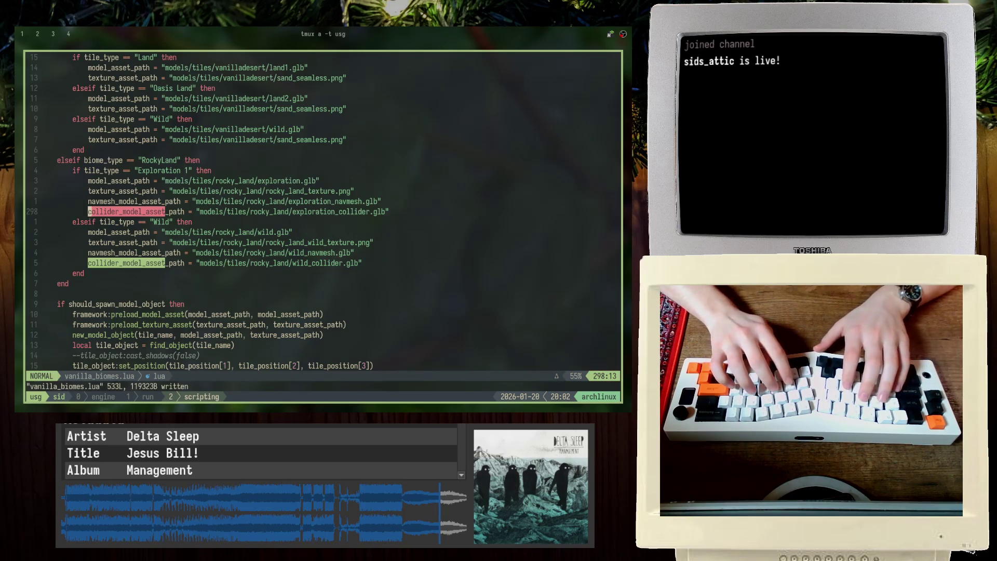
key(n)
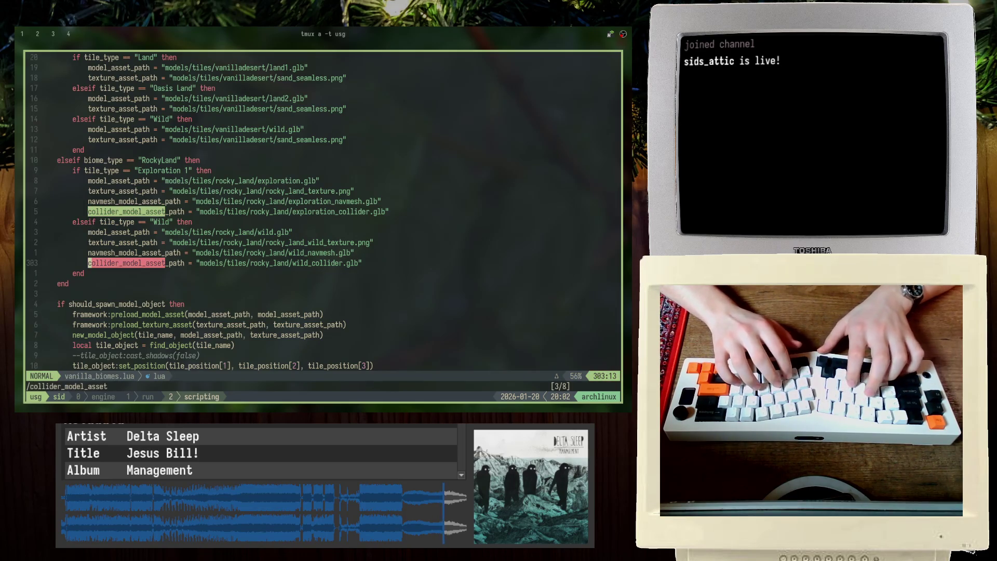
key(N)
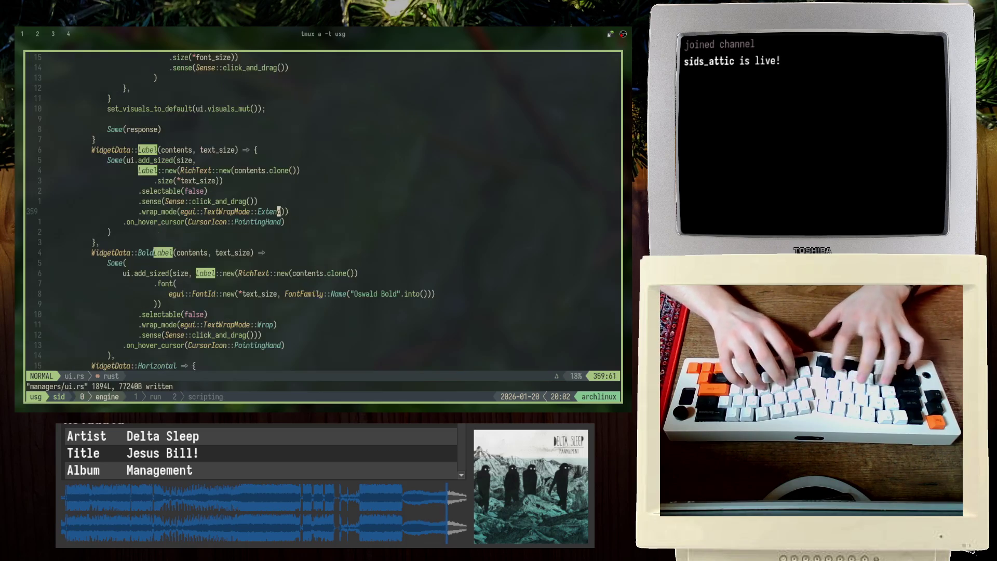
key(ctrl+b)
Step: Find the exploration_collider load message in the game log's scrollback
key(1)
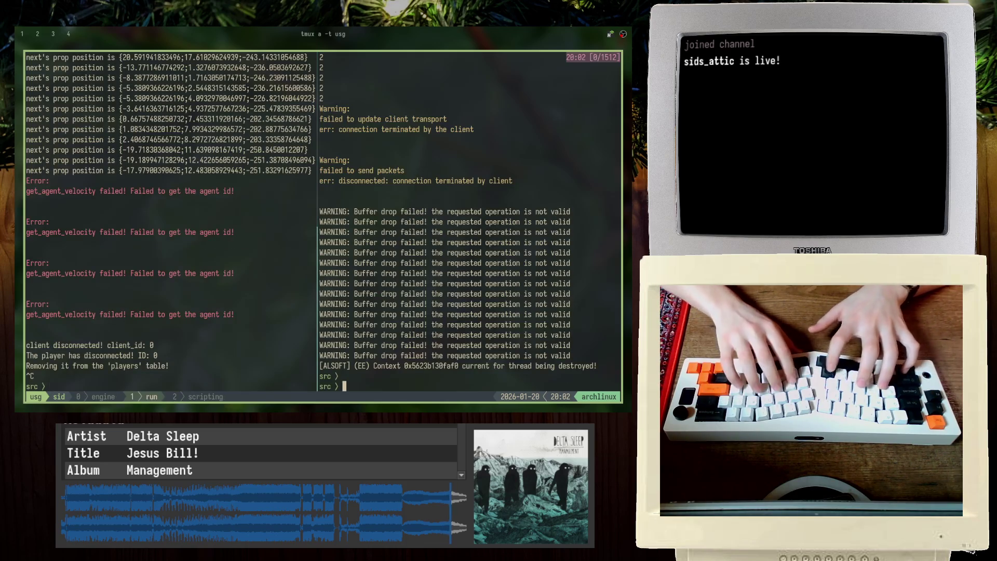
key(question)
text(exploration_colli)
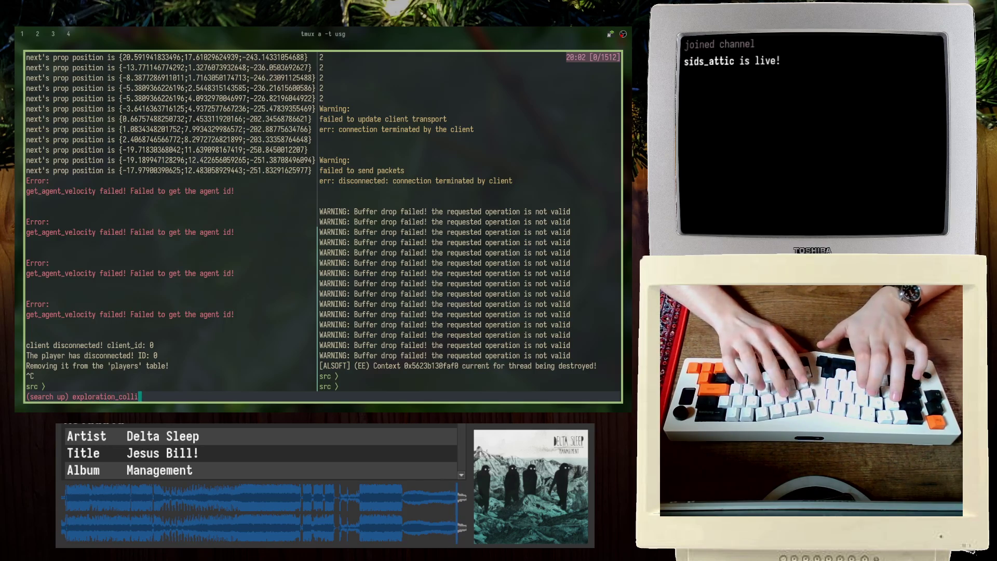
text(der)
key(Return)
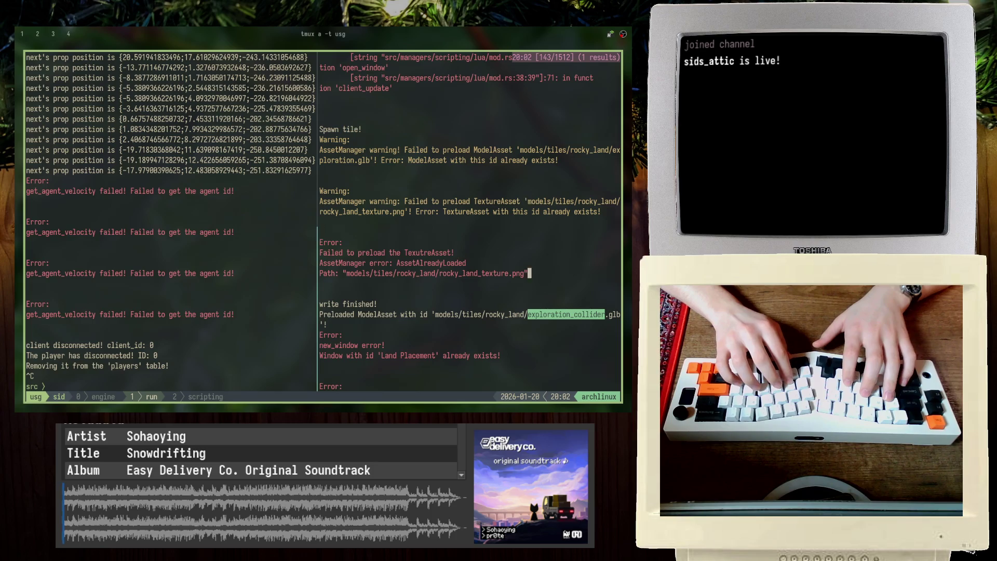
key(j)
key(j)
key(j)
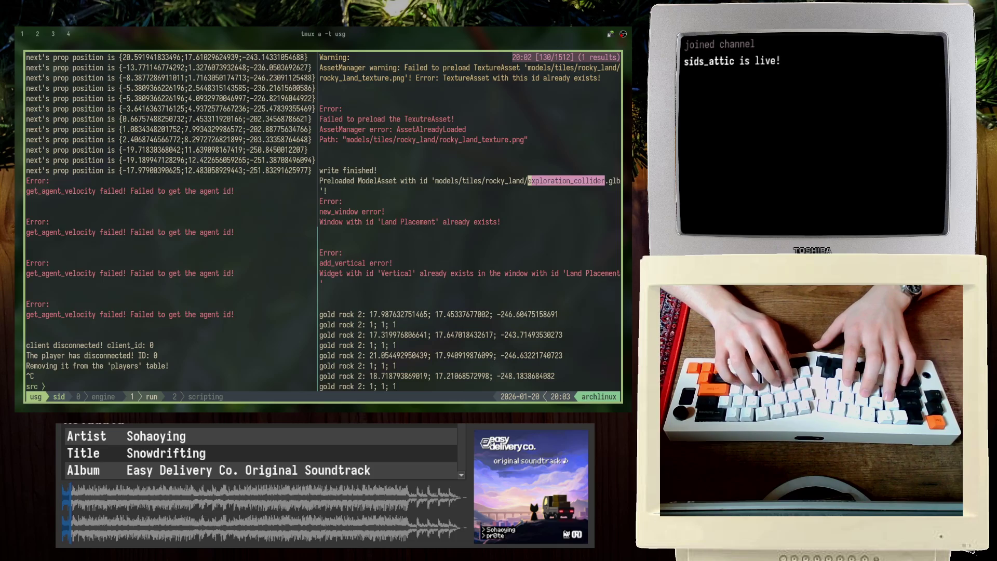
key(q)
Step: Jump to the RockyLand collider_model_asset line in vanilla_biomes.lua
key(ctrl+b)
key(2)
key(ctrl+b)
key(1)
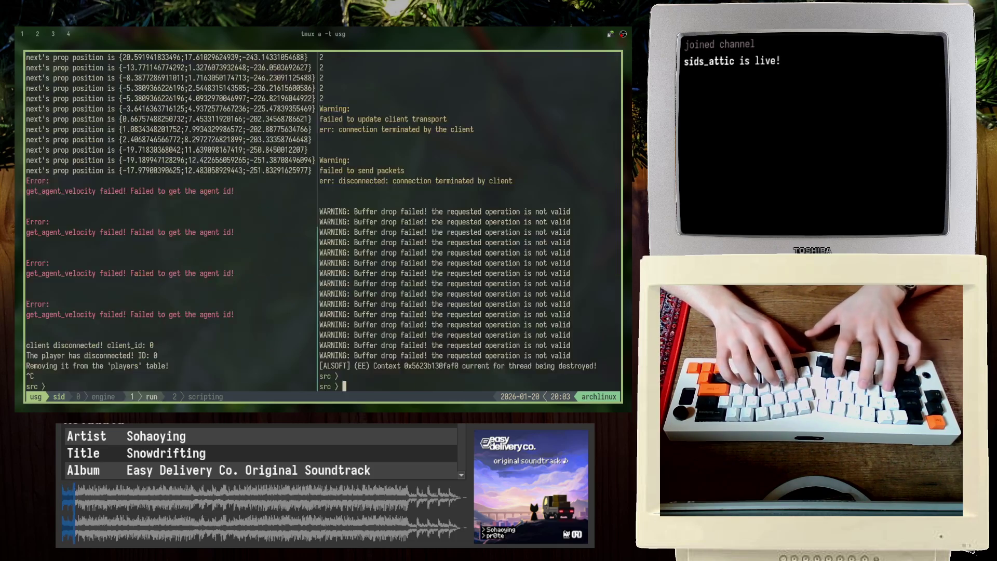
key(ctrl+b)
key(2)
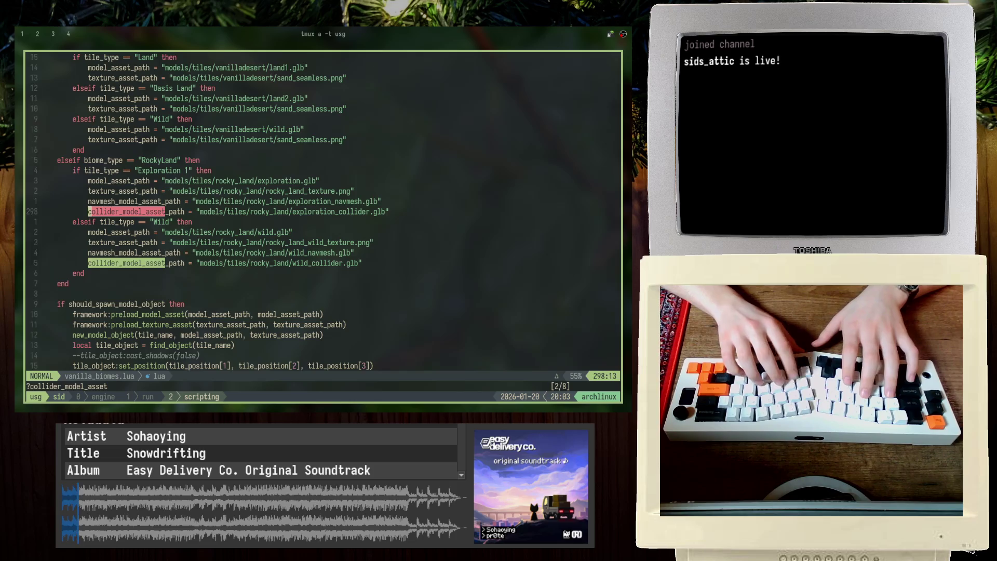
key(N)
key(N)
key(N)
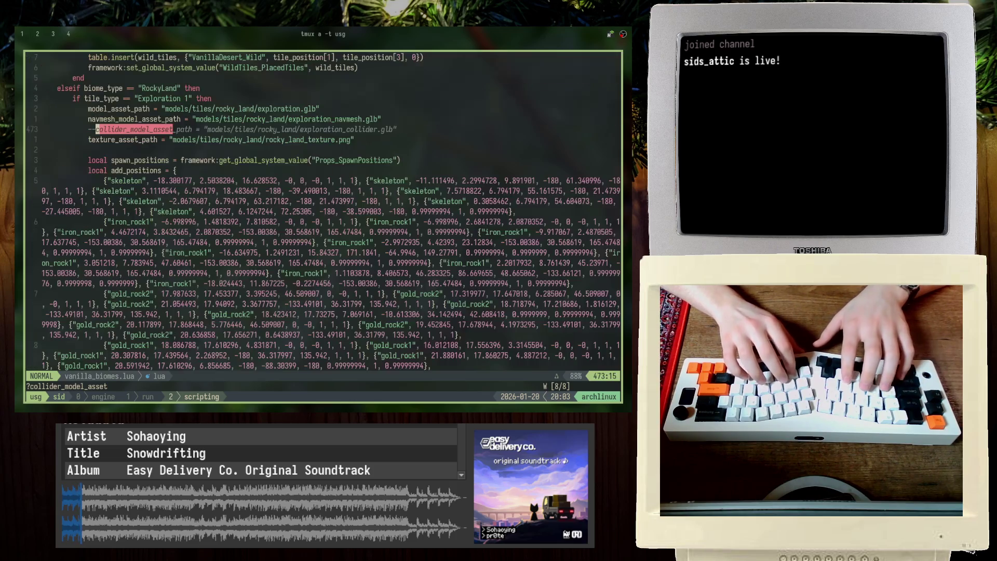
Step: Bring Blender forward and deselect the mountain mesh
key(alt+Tab)
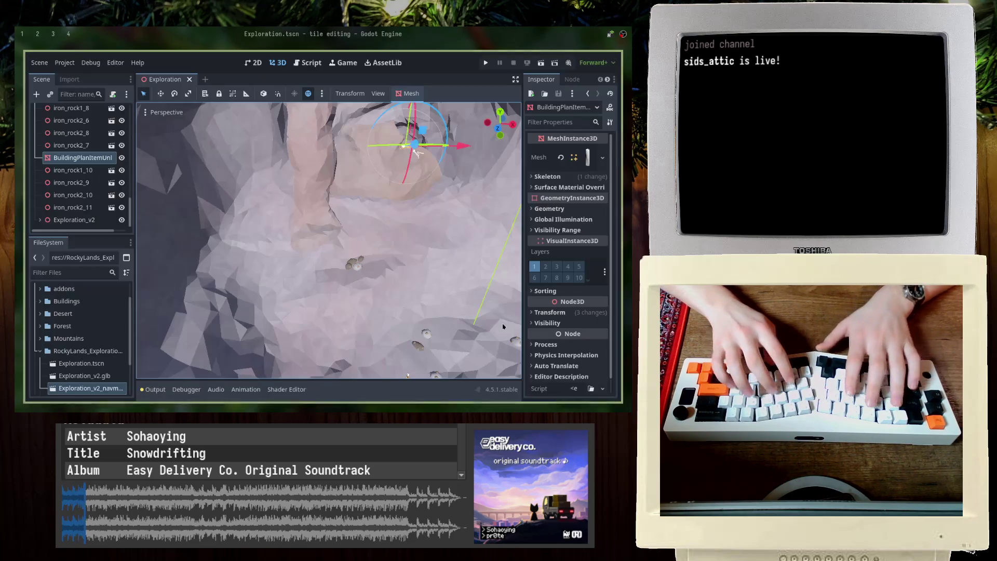
key(alt+Tab)
click(503, 325)
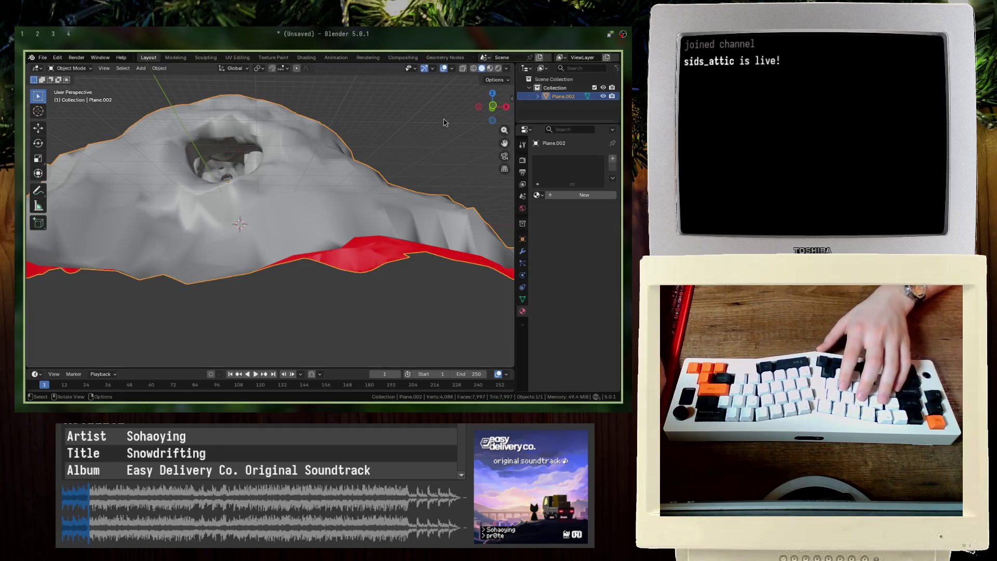
Step: Select the mountain mesh Plane.002 and delete it
mouse_move(503, 325)
middle_down()
mouse_move(363, 208)
mouse_move(113, 61)
middle_up()
click(42, 57)
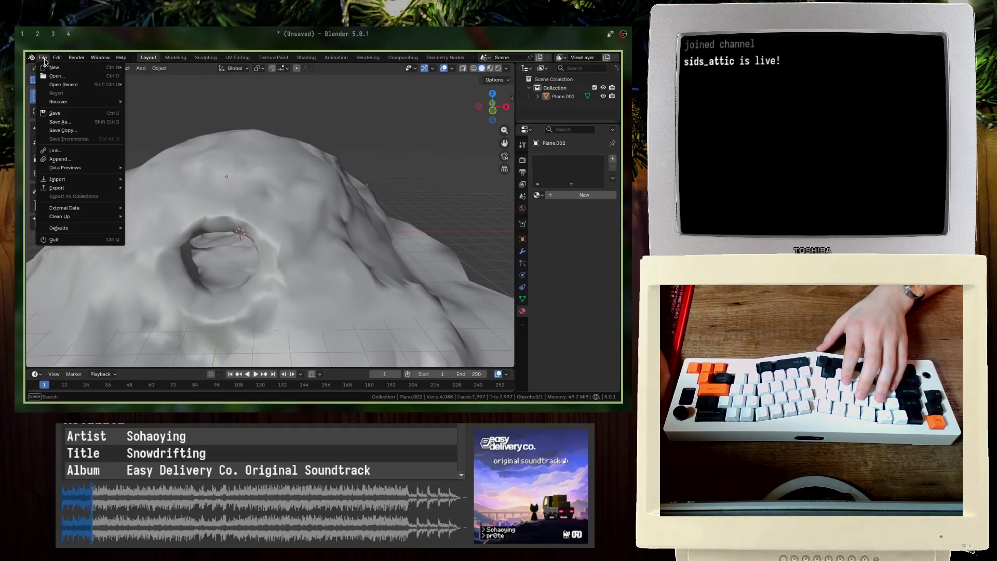
mouse_move(89, 182)
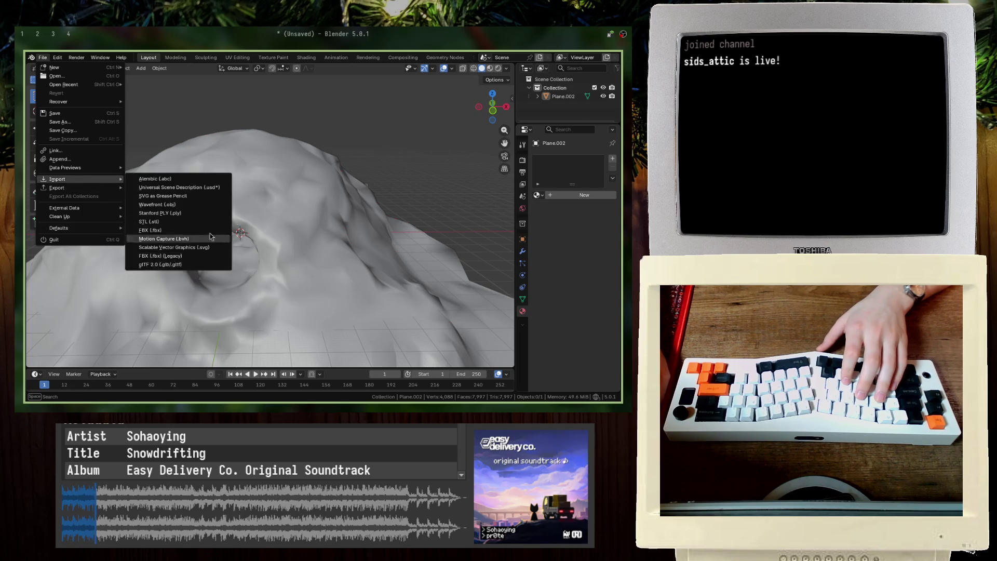
click(298, 175)
key(Delete)
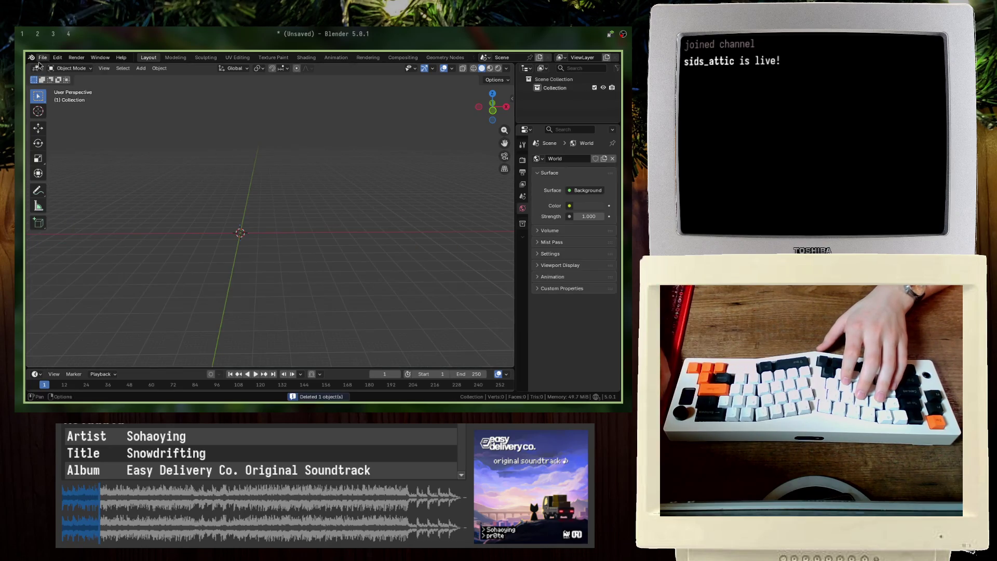
Step: Dismiss the splash screen and import the rocky exploration model file
click(32, 57)
click(52, 67)
click(43, 57)
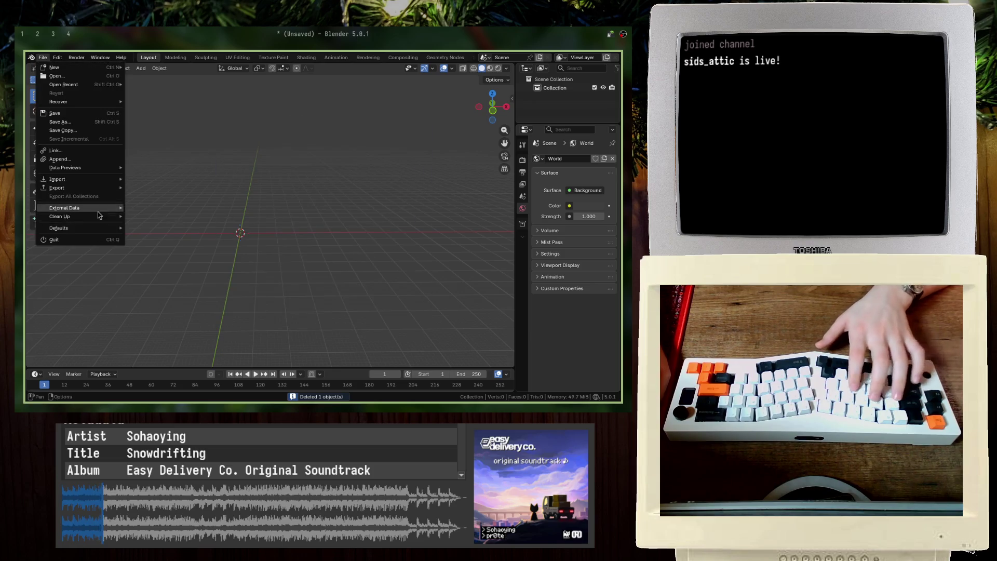
mouse_move(111, 183)
click(158, 269)
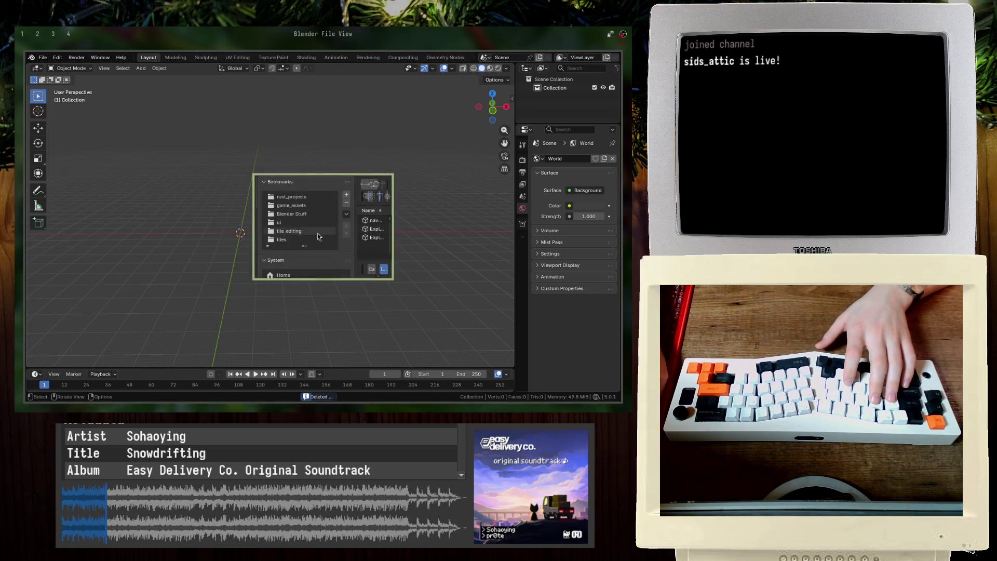
key(Escape)
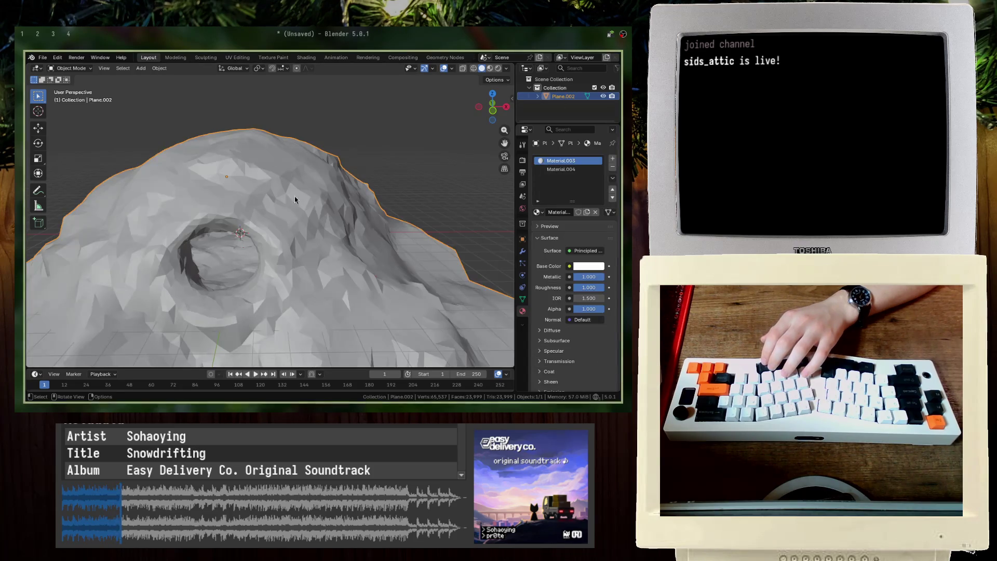
Step: Remove both material slots from the imported rocky mesh
middle_drag(294, 195, 338, 182)
click(612, 170)
click(612, 170)
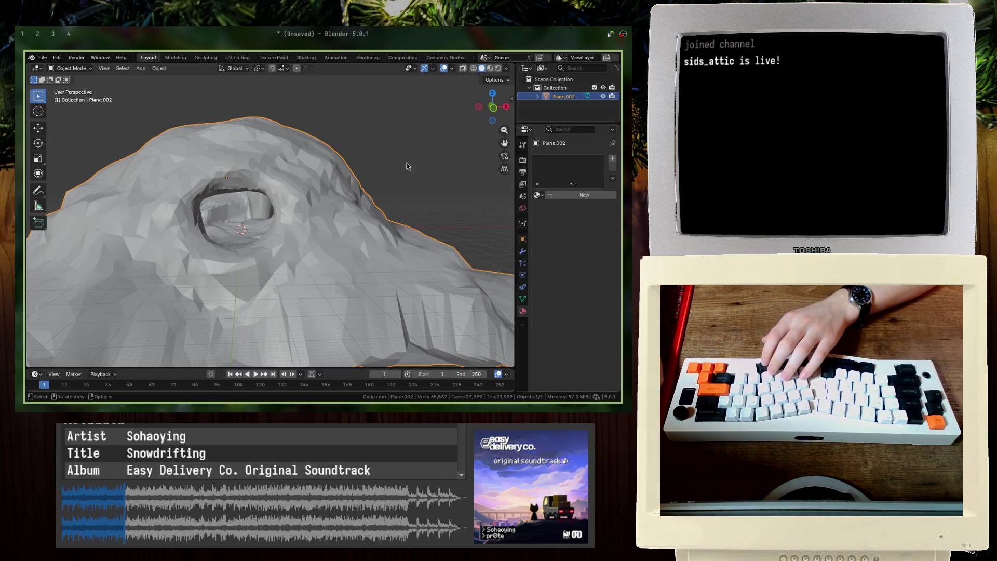
key(alt+a)
click(538, 195)
key(ctrl+z)
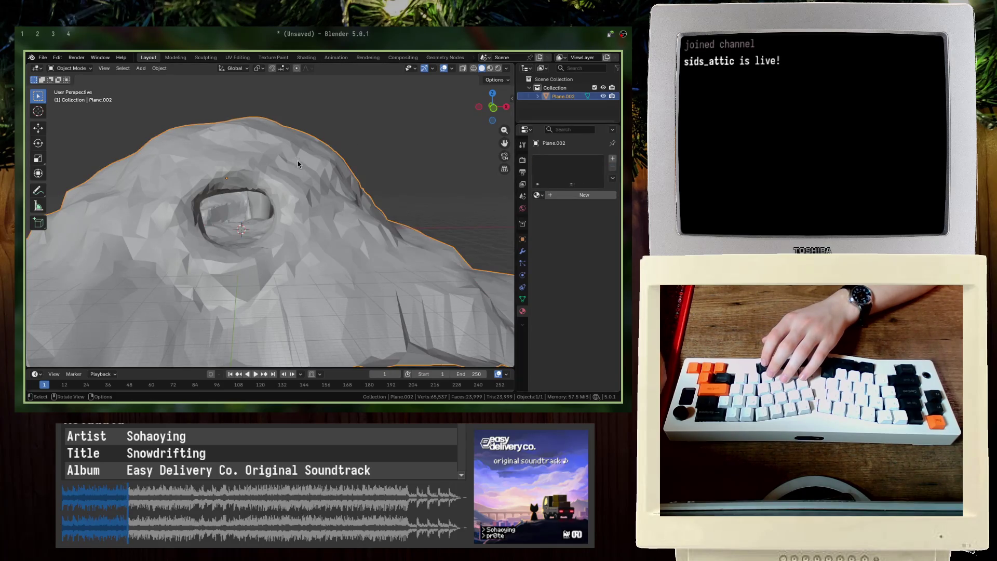
key(alt+a)
Step: Start a glTF 2.0 export targeting exploration.glb in the rocky_land folder
click(42, 57)
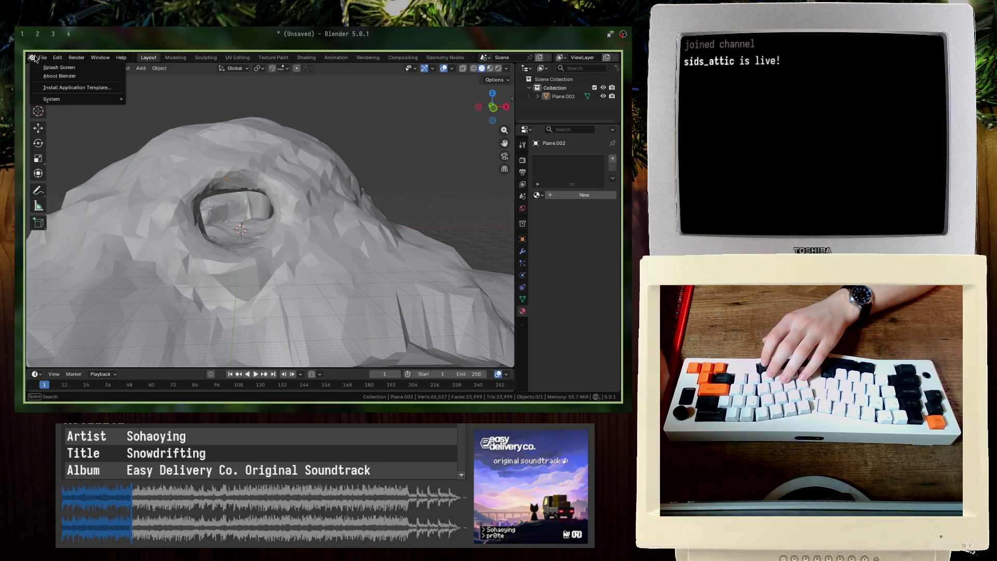
mouse_move(94, 187)
click(161, 265)
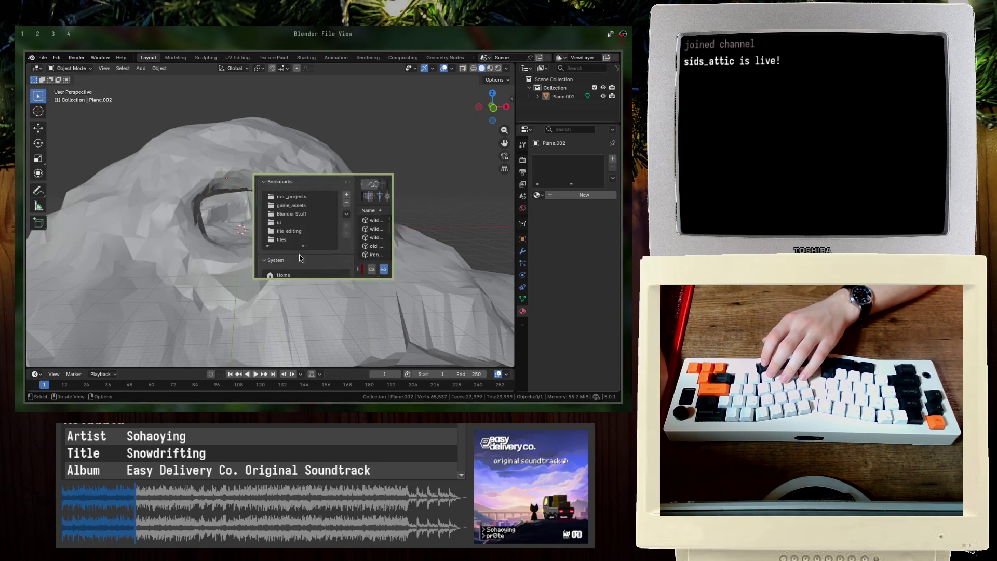
super+right_drag(486, 314, 498, 322)
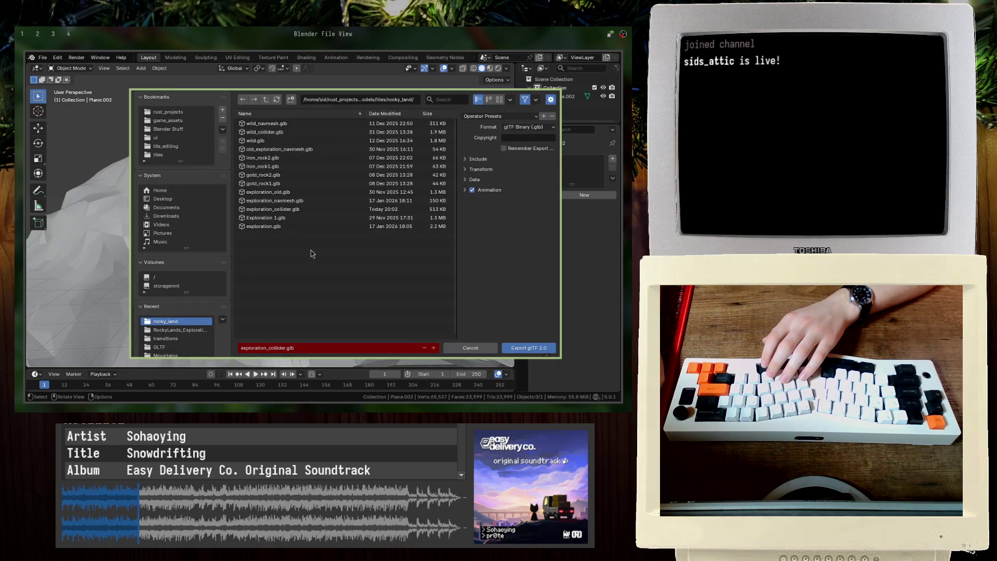
click(327, 227)
super+drag(444, 209, 359, 188)
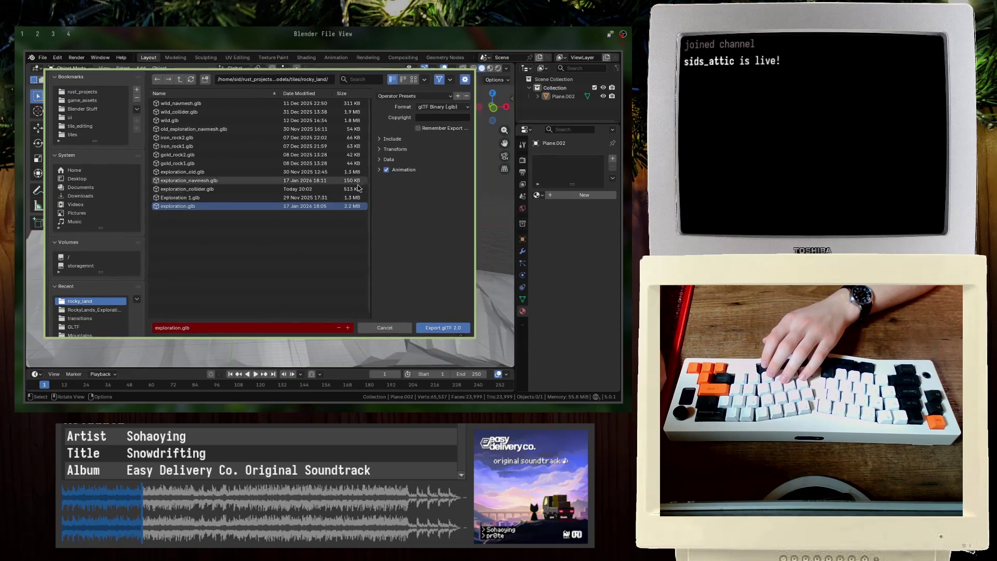
Step: Set the export's Material > Materials option to No export
click(380, 160)
click(388, 194)
click(437, 206)
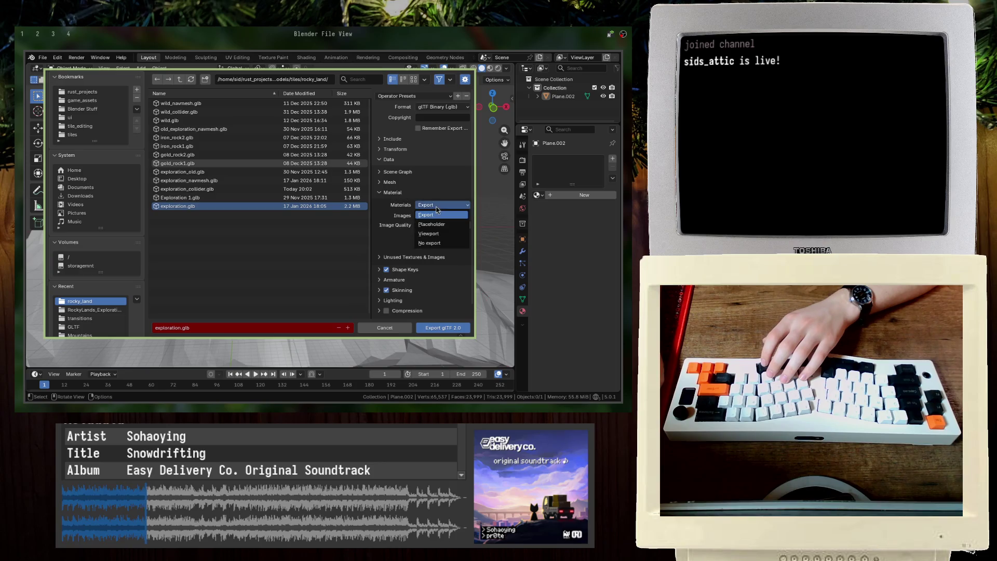
click(437, 243)
click(416, 193)
Step: Review the mesh, scene graph and include settings, then export to exploration.glb
click(413, 182)
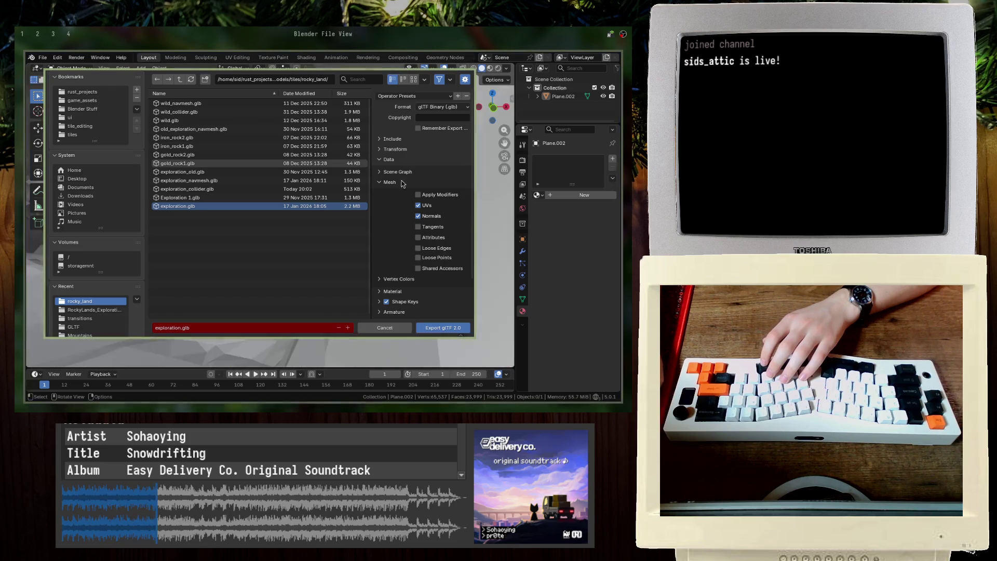
click(415, 182)
click(416, 172)
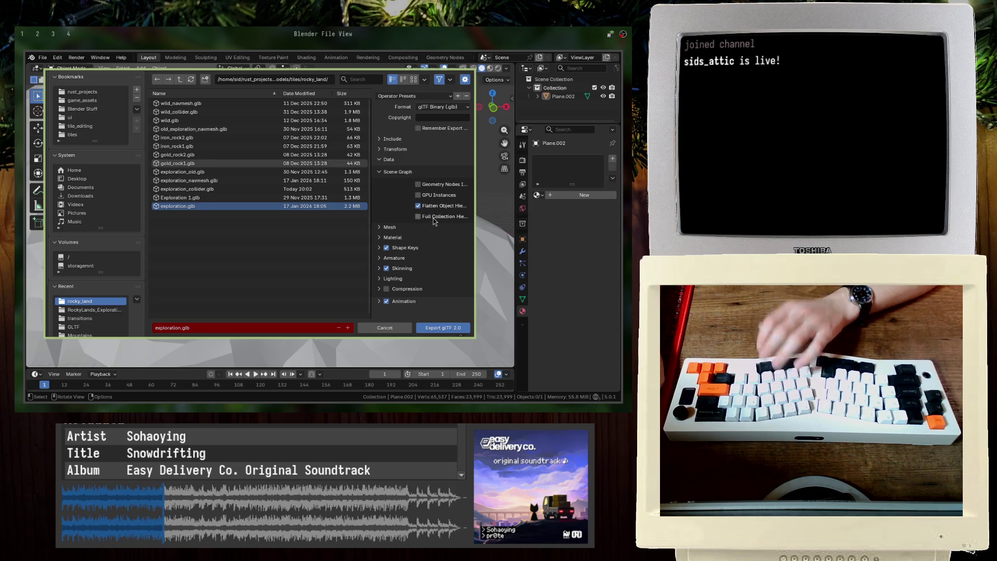
drag(371, 214, 268, 222)
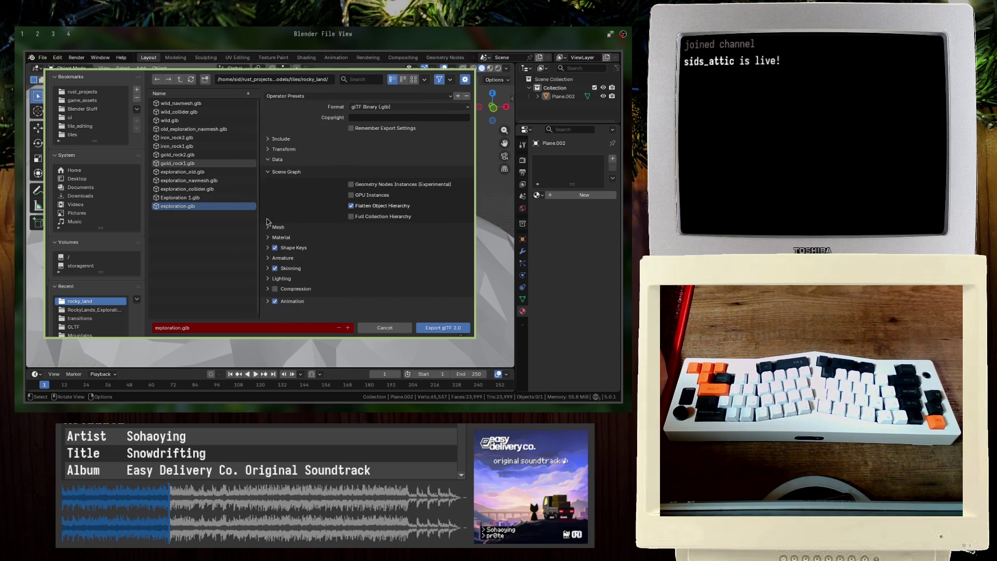
click(313, 172)
double_click(308, 201)
click(307, 203)
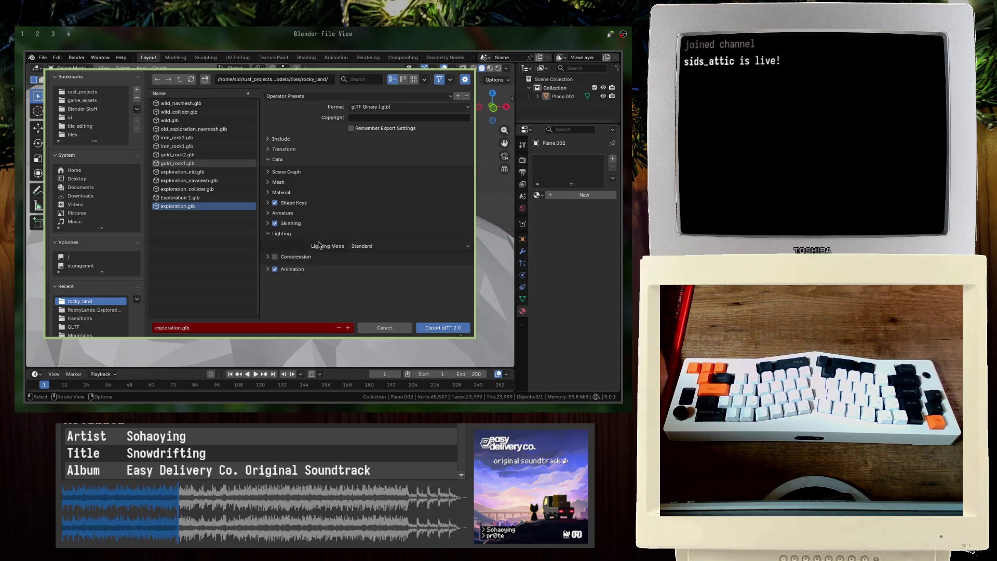
click(304, 159)
click(300, 139)
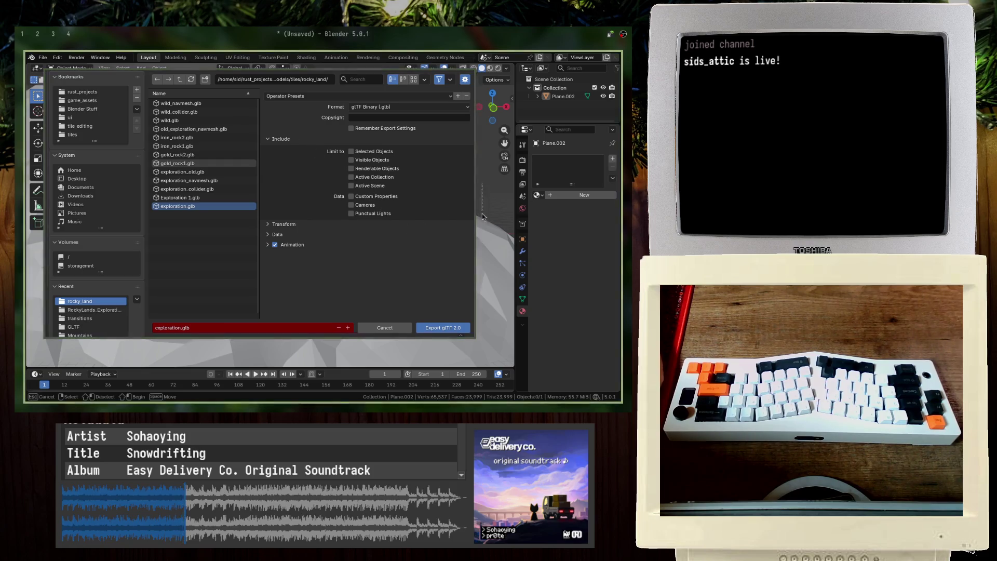
click(480, 289)
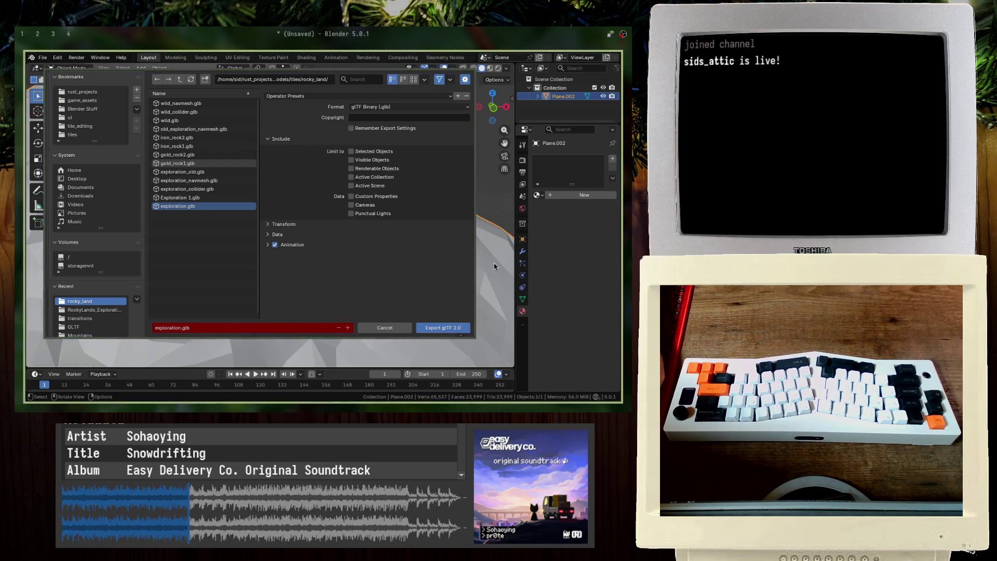
click(454, 326)
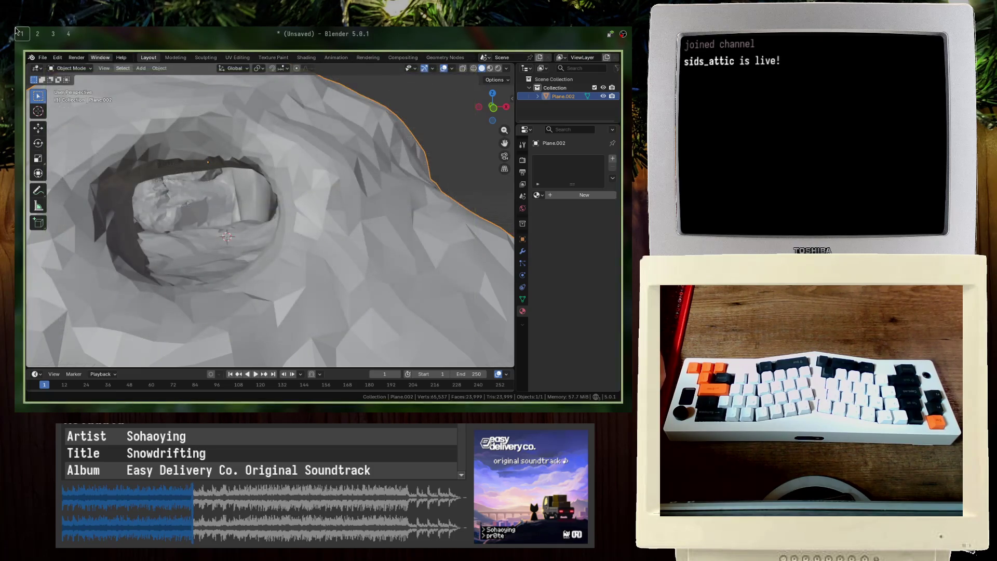
Step: Comment out the collider path lines with -- and save the biome script with :w
key(alt+Tab)
key(alt+Tab)
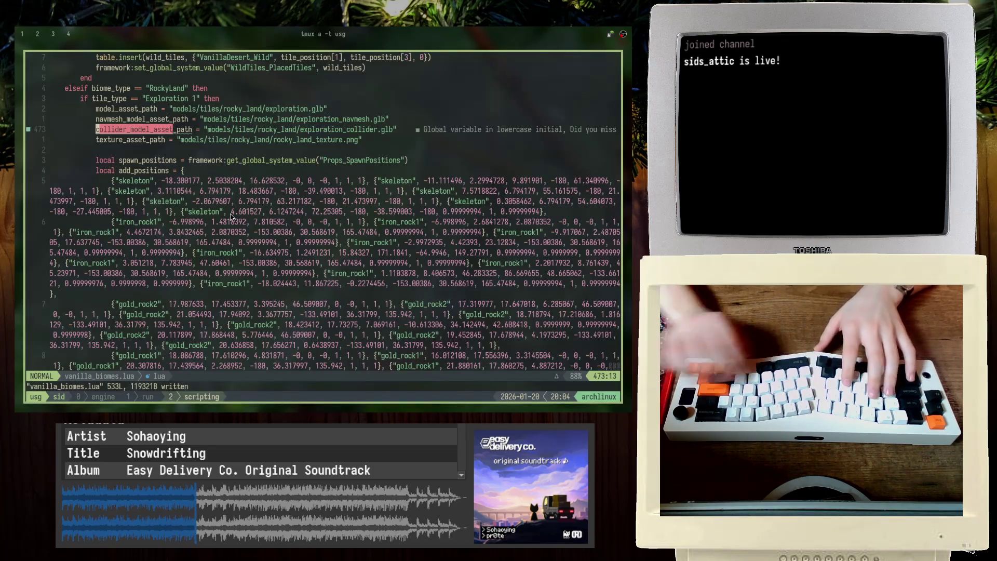
text(--)
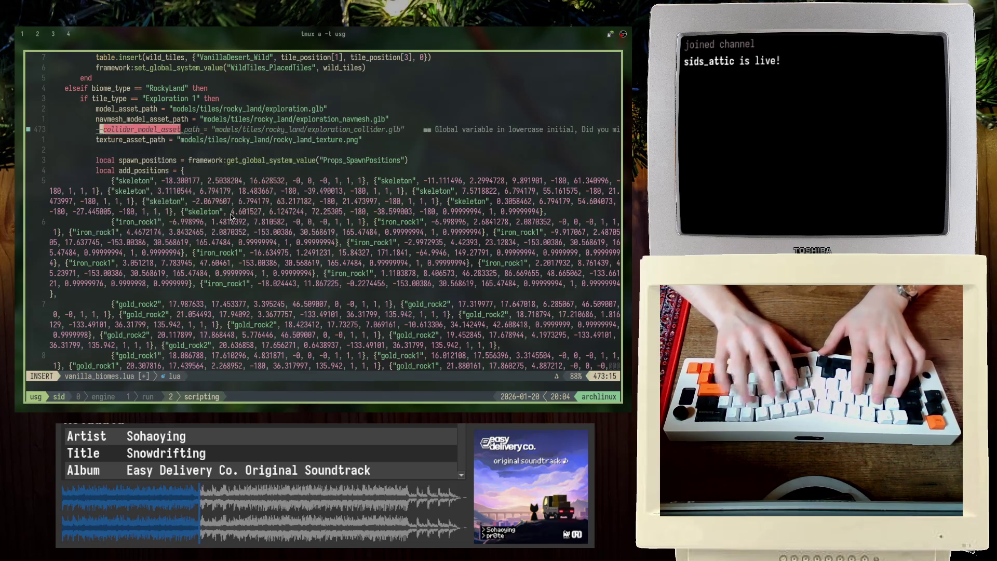
key(Escape)
text(n)
text(n)
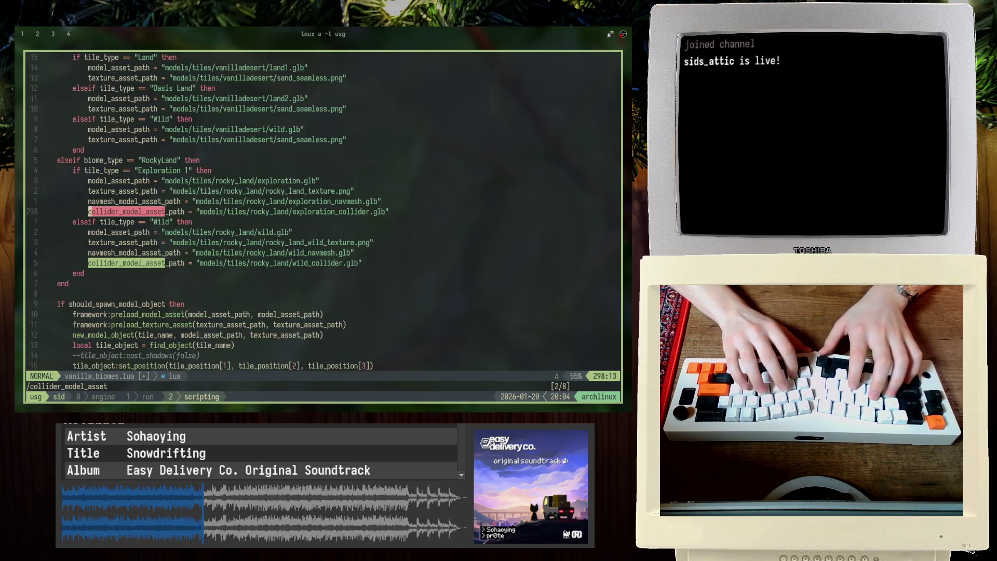
text(i--)
key(Escape)
text(:w)
key(Return)
Step: Stop the running game server in the run window and relaunch with cargo run
key(ctrl+b)
key(n)
key(ctrl+b)
key(n)
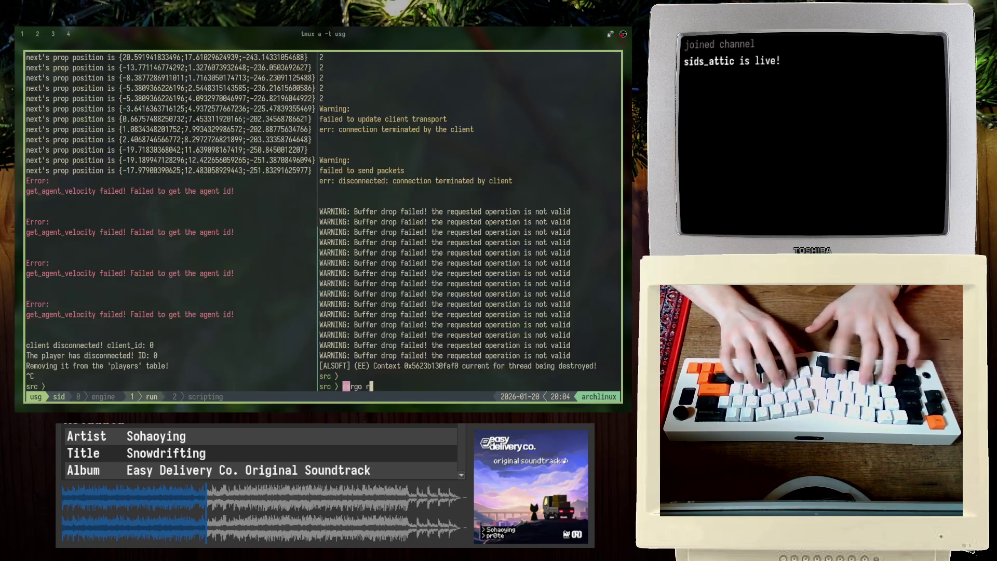
key(ctrl+c)
text(cargo run)
key(Return)
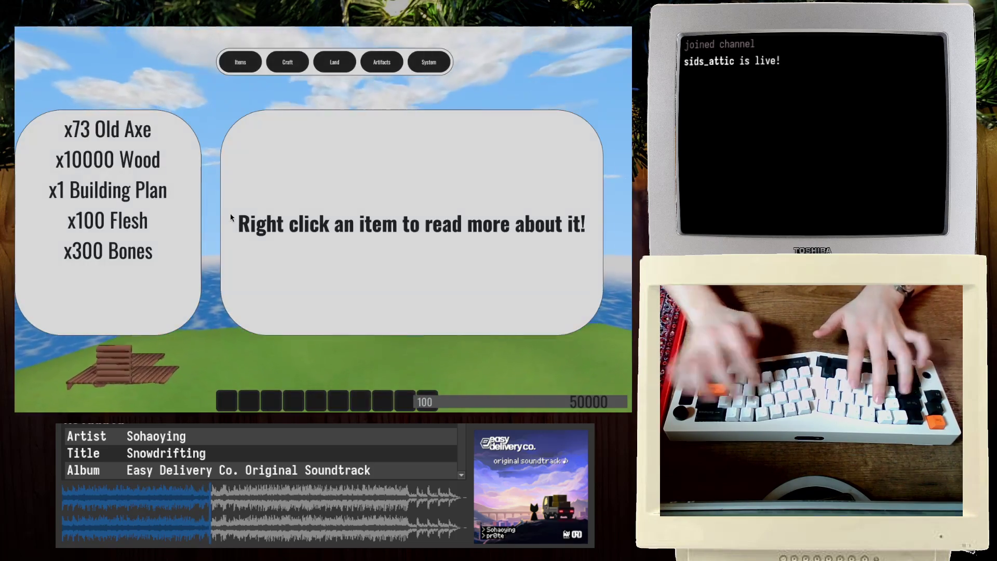
Step: Place the RockyLand exploration tile from the Land biome list
click(340, 71)
right_click(245, 168)
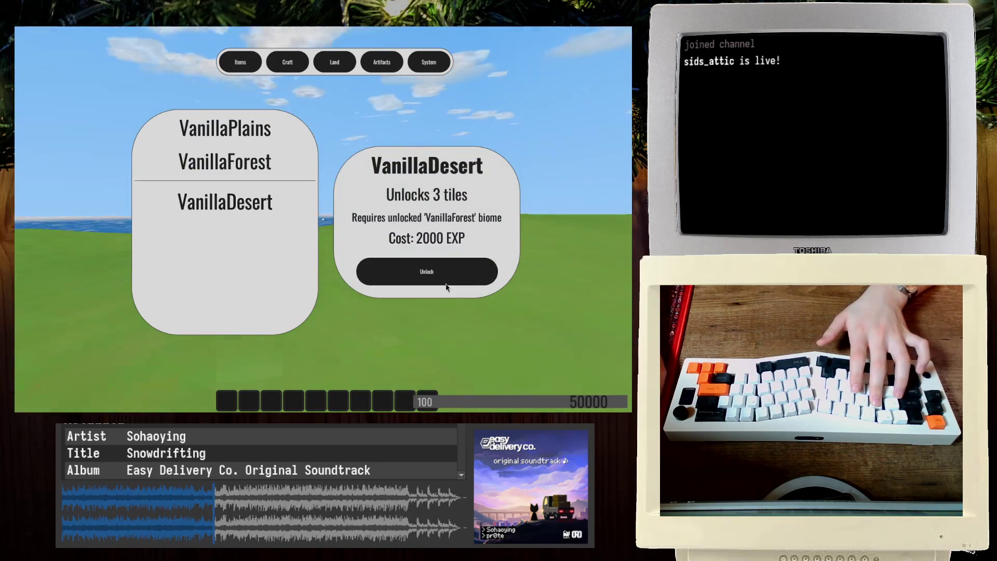
click(260, 236)
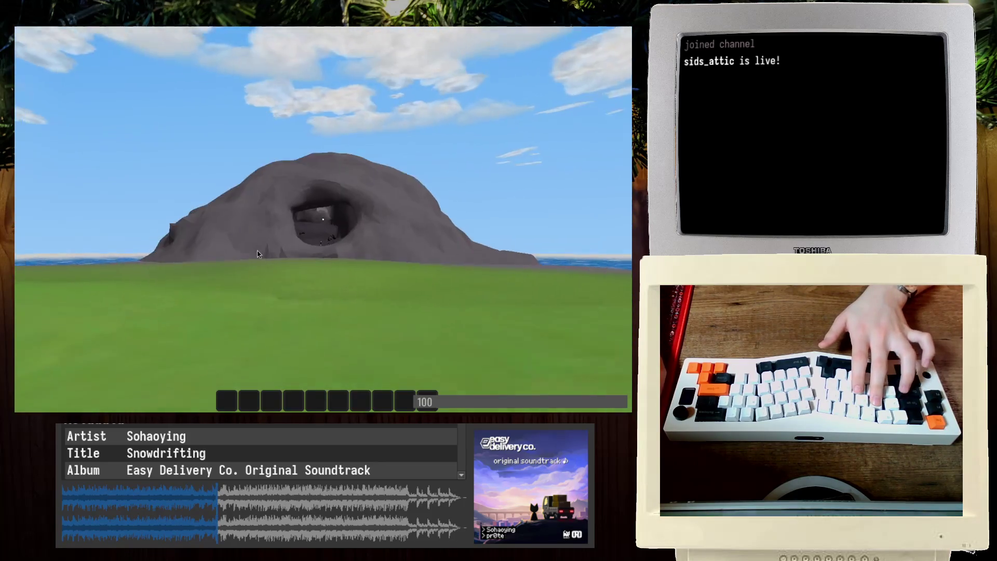
Step: Walk through the rock arch into the cave toward the water, then reopen the Land menu
key(w)
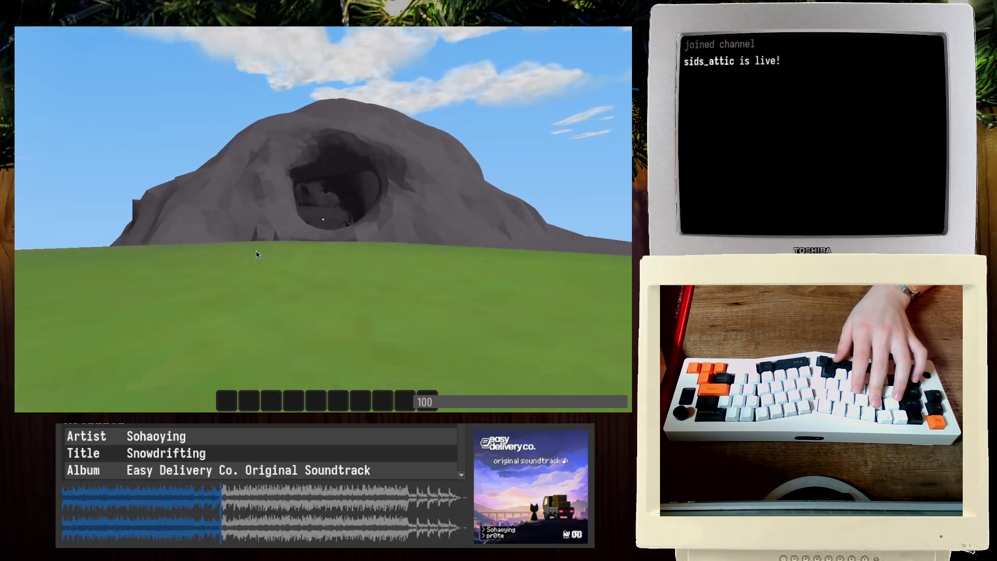
key(w)
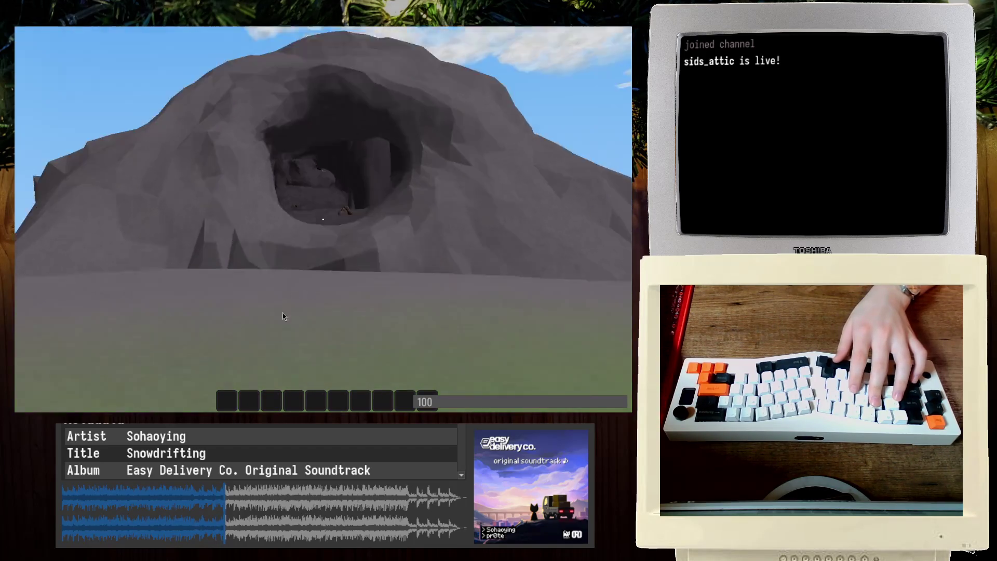
key(w)
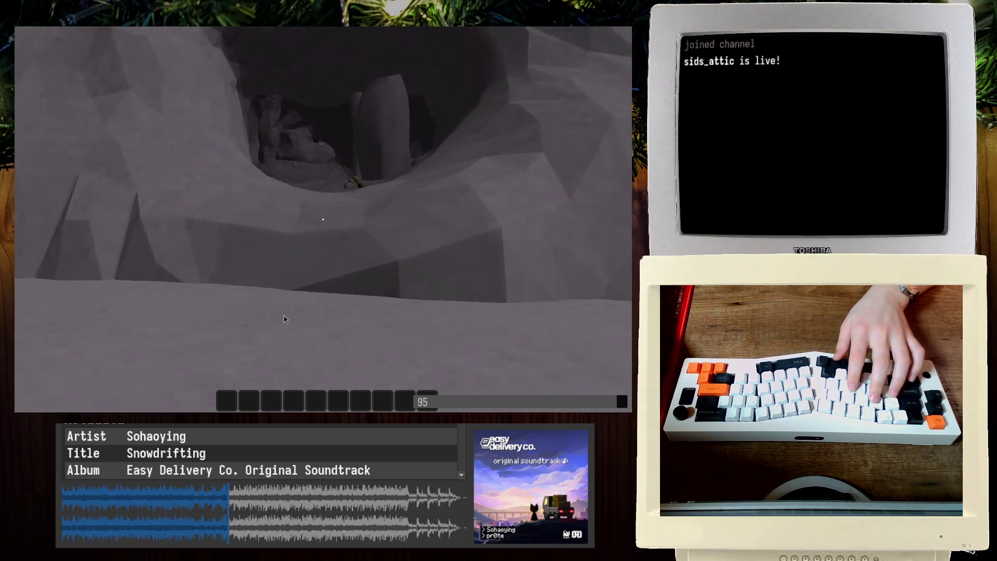
key(w)
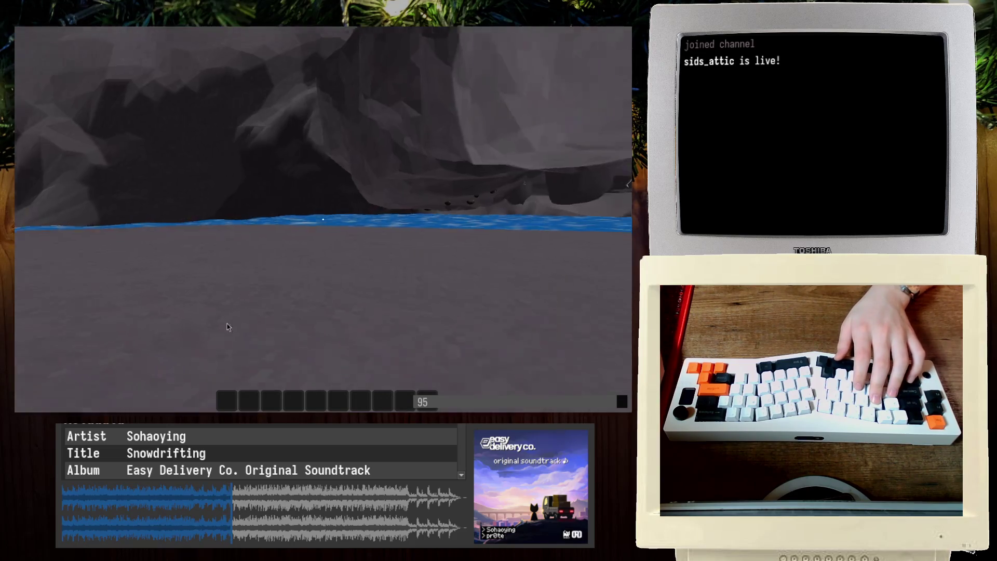
key(Tab)
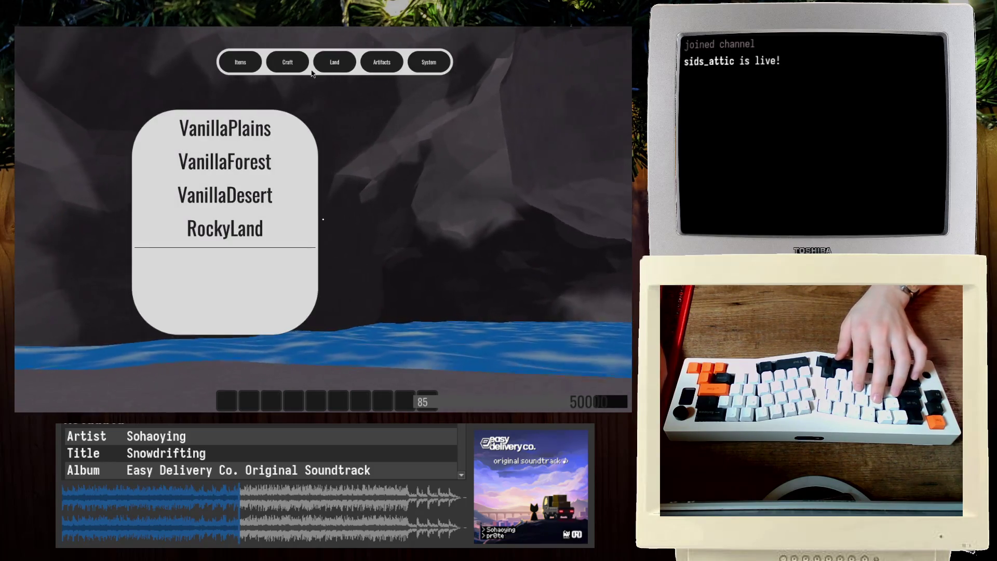
Step: View the VanillaPlains details, cancel the Land 1 placement, and walk along the rock face to the shore
click(227, 136)
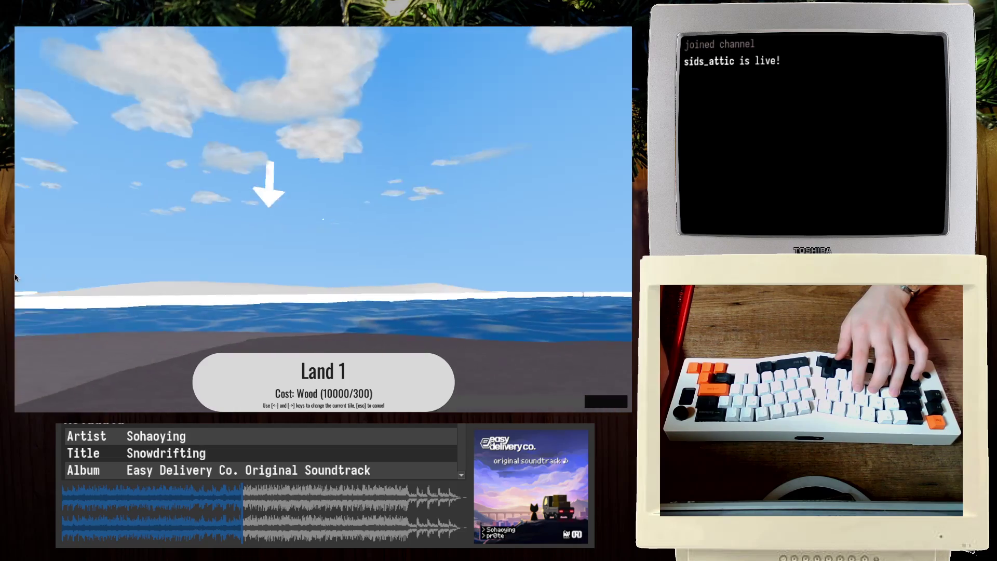
key(Escape)
key(w)
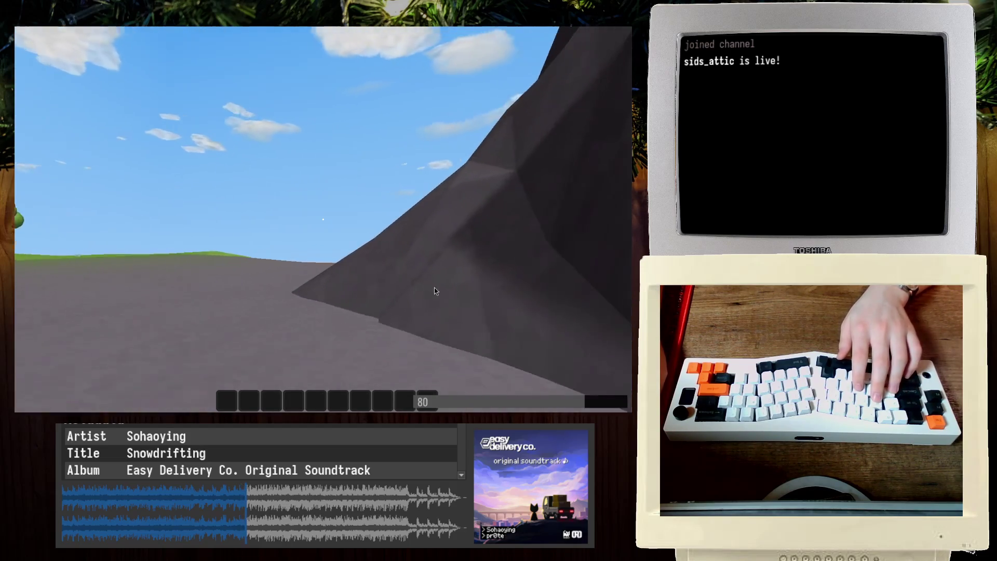
key(w)
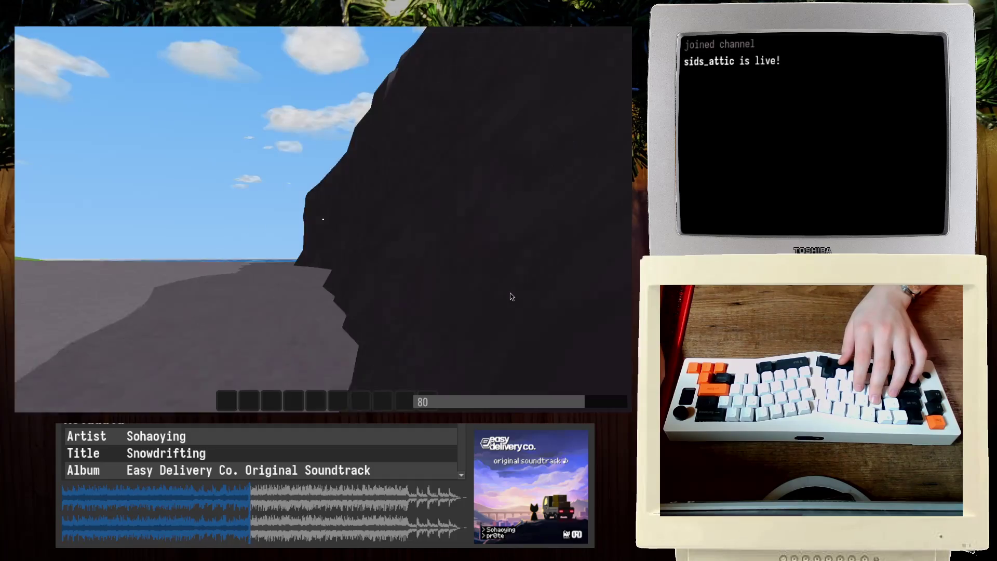
key(w)
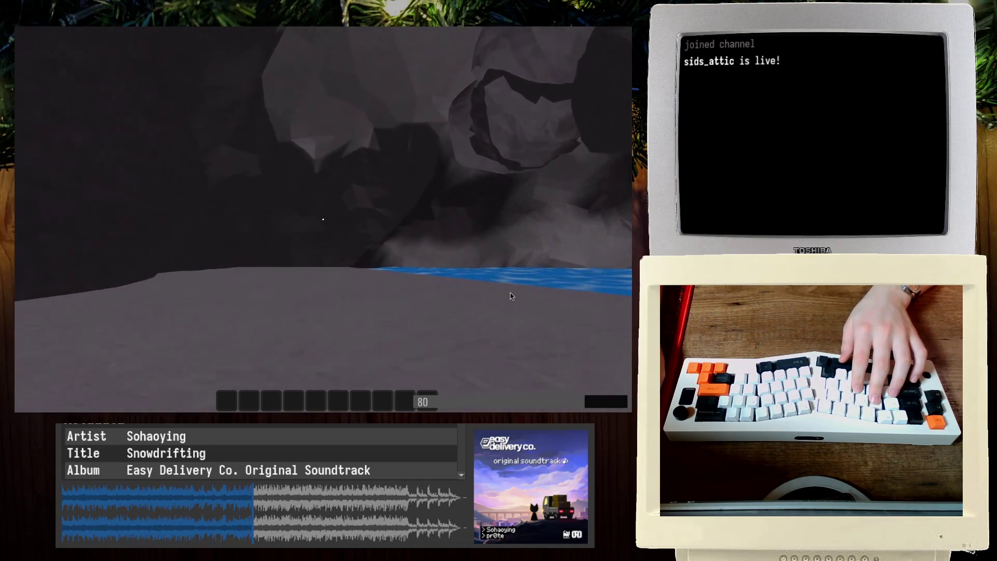
key(w)
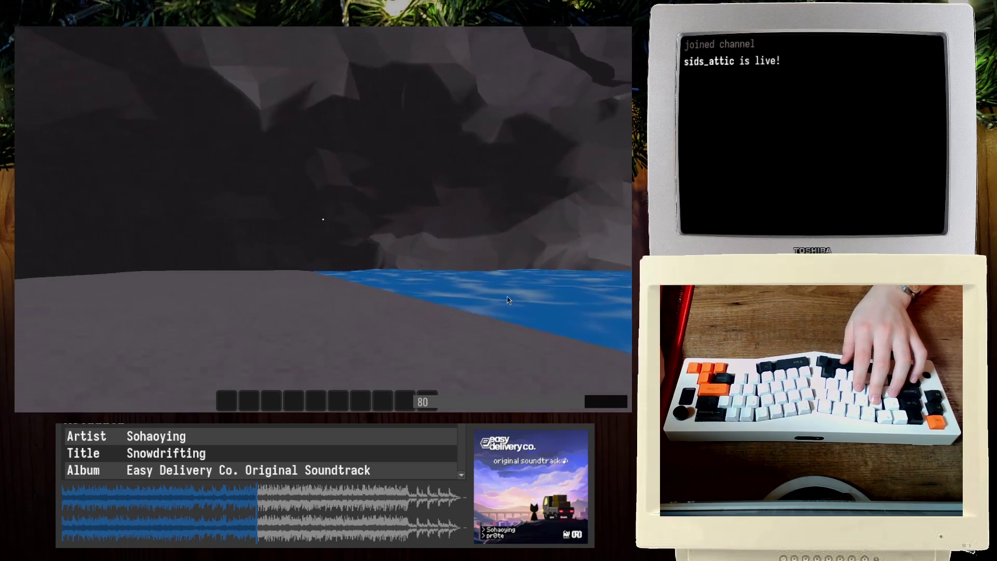
Step: Face the open sea, try climbing the rock wall, then quit the game
key(w)
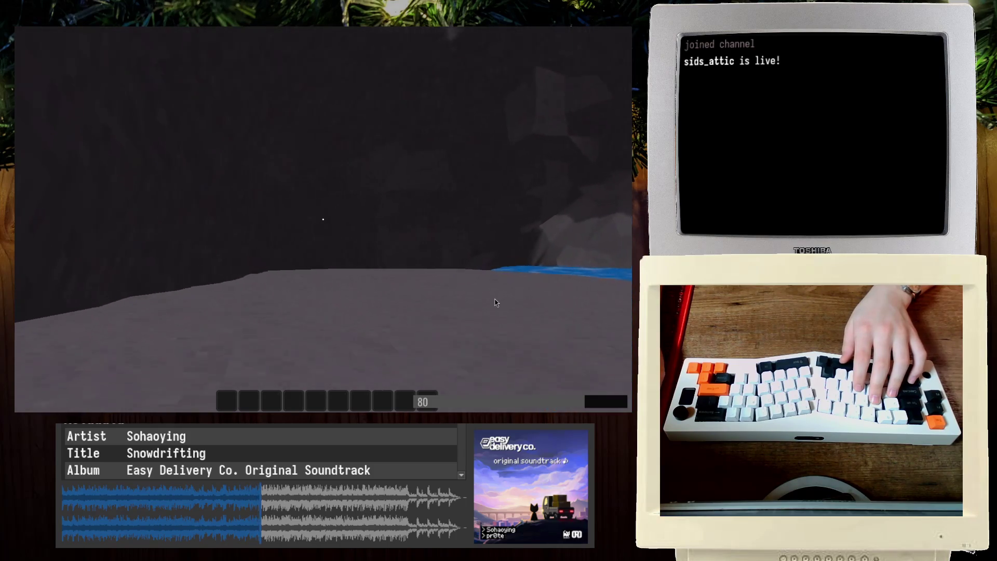
key(w)
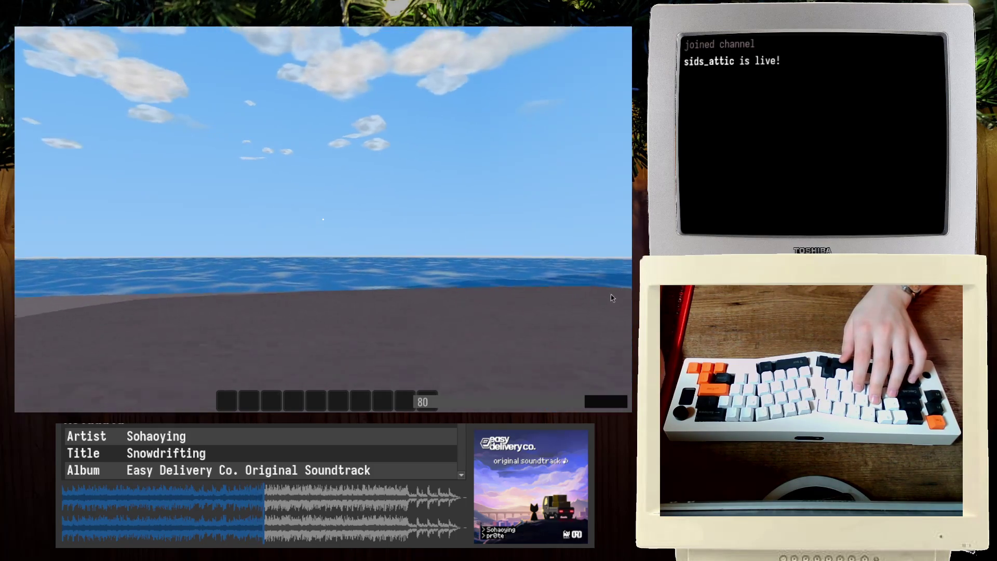
key(w)
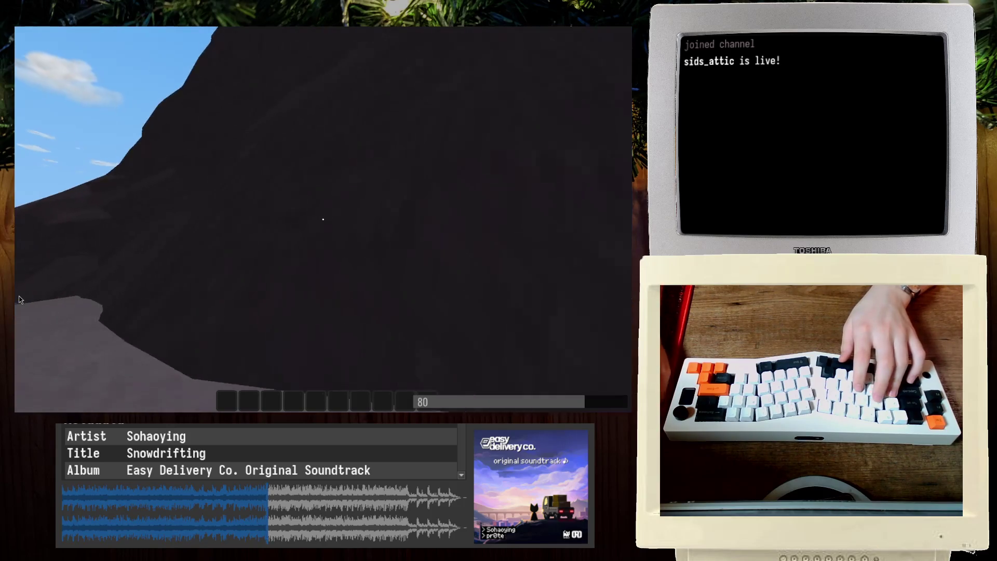
key(w)
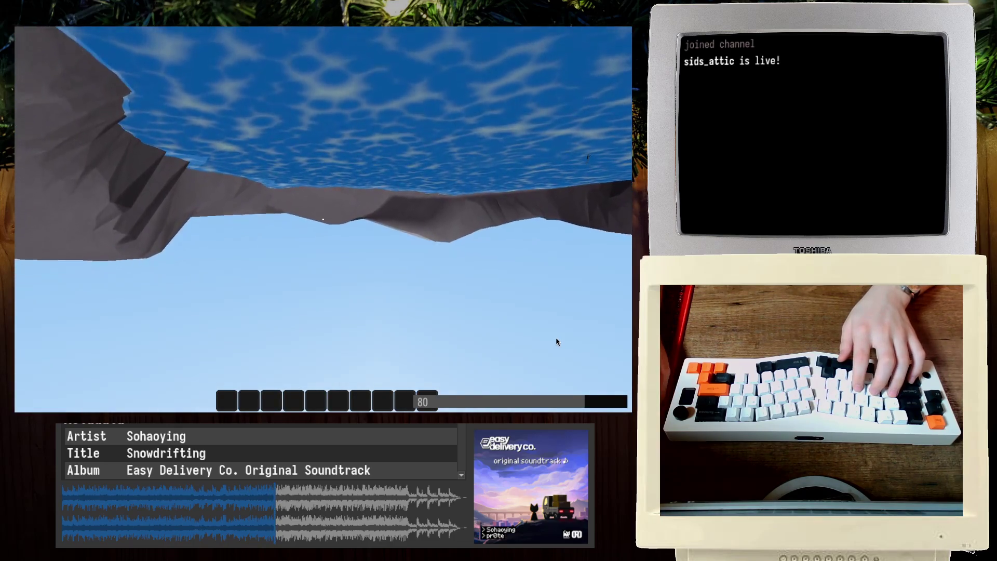
key(Escape)
key(Return)
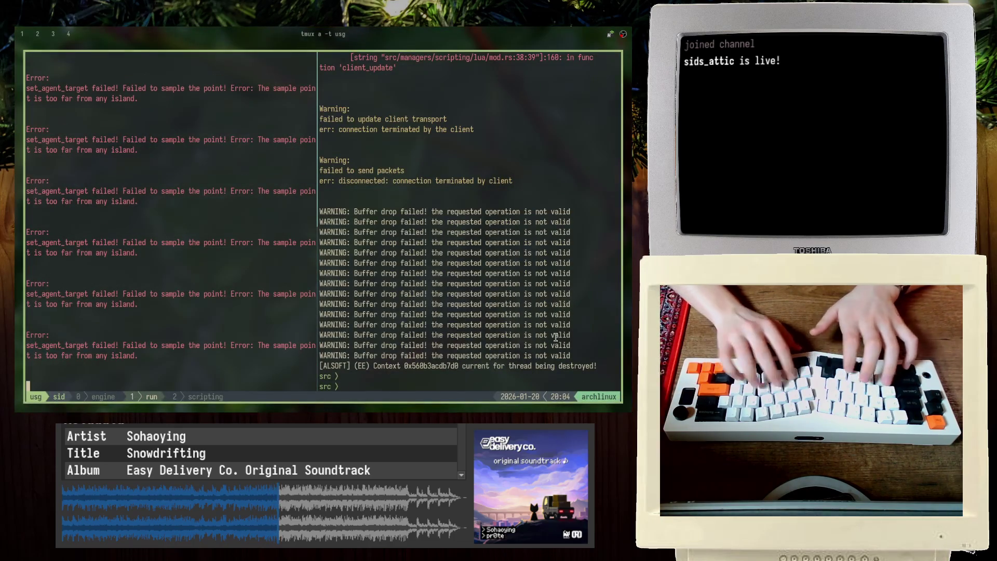
Step: Stop the server and scroll back through the Lua errors in the log pane
key(ctrl+c)
key(ctrl+b)
key(o)
key(ctrl+b)
key([)
key(Page_Up)
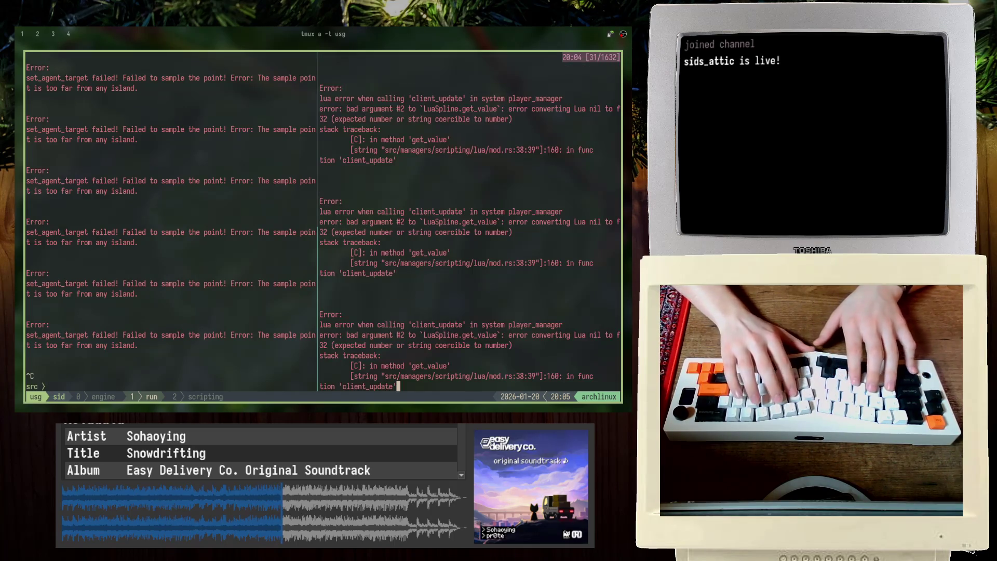
key(ctrl+u)
key(ctrl+u)
key(ctrl+u)
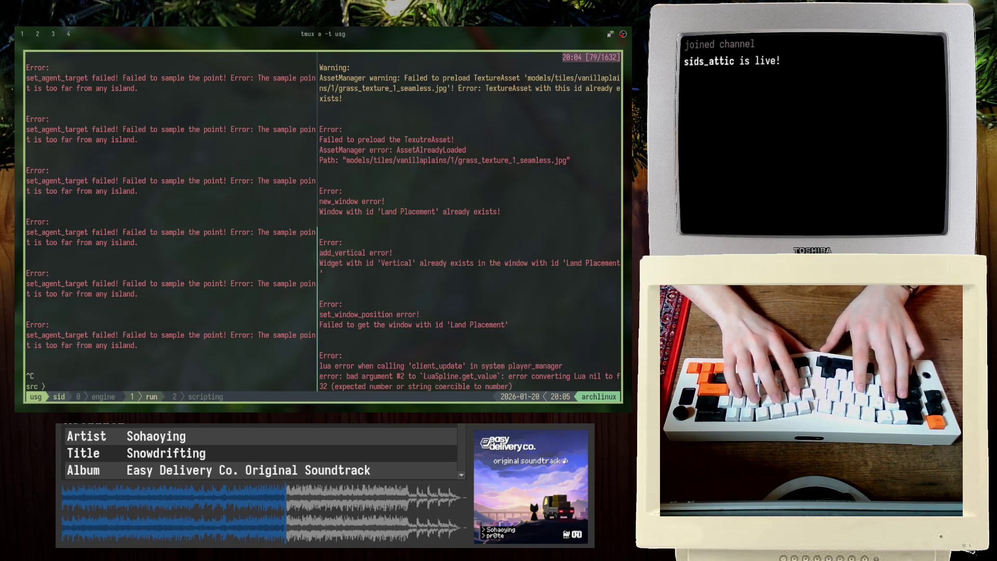
key(ctrl+u)
key(ctrl+u)
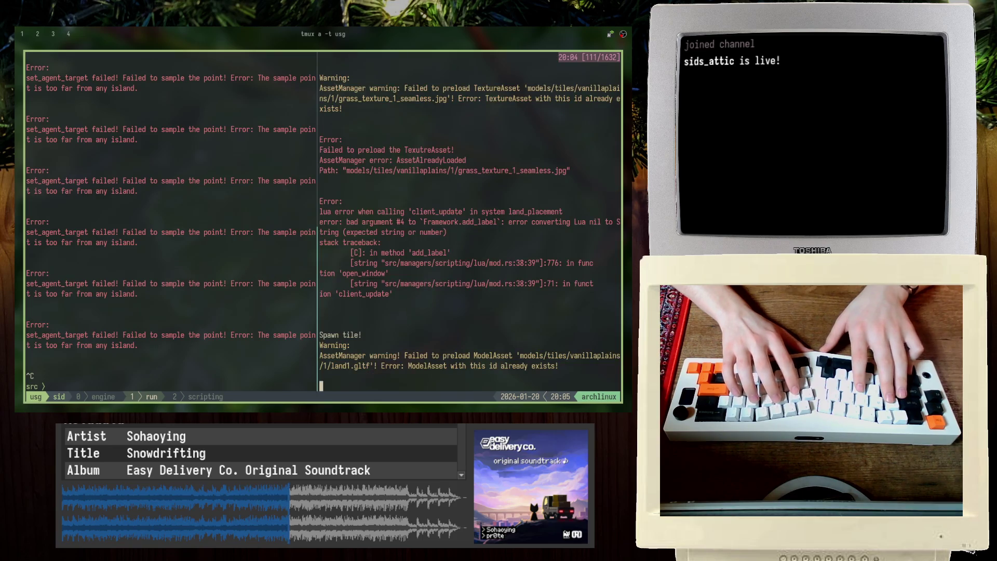
key(ctrl+u)
key(ctrl+u)
key(ctrl+u)
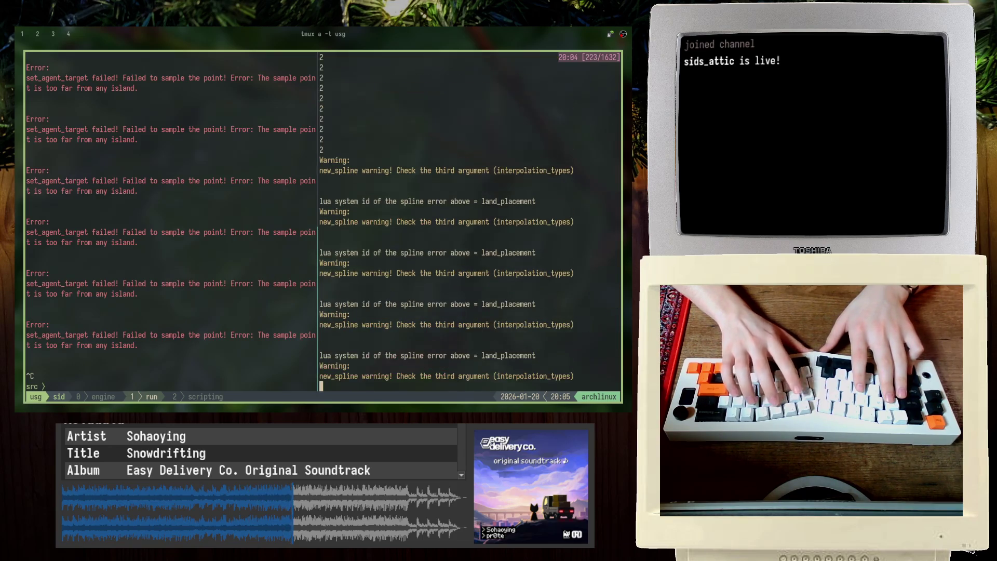
key(ctrl+u)
key(ctrl+u)
key(ctrl+u)
key(ctrl+u)
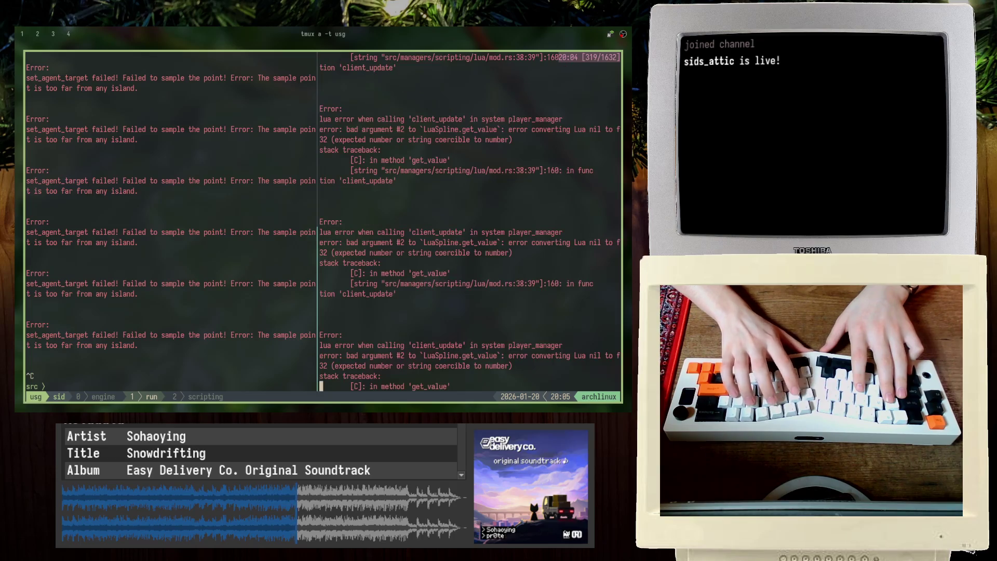
key(ctrl+u)
key(ctrl+u)
Step: Centre the Rocky Land and Exploration 1 collider lines in vanilla_biomes.lua, then move to Godot
key(ctrl+b)
key(0)
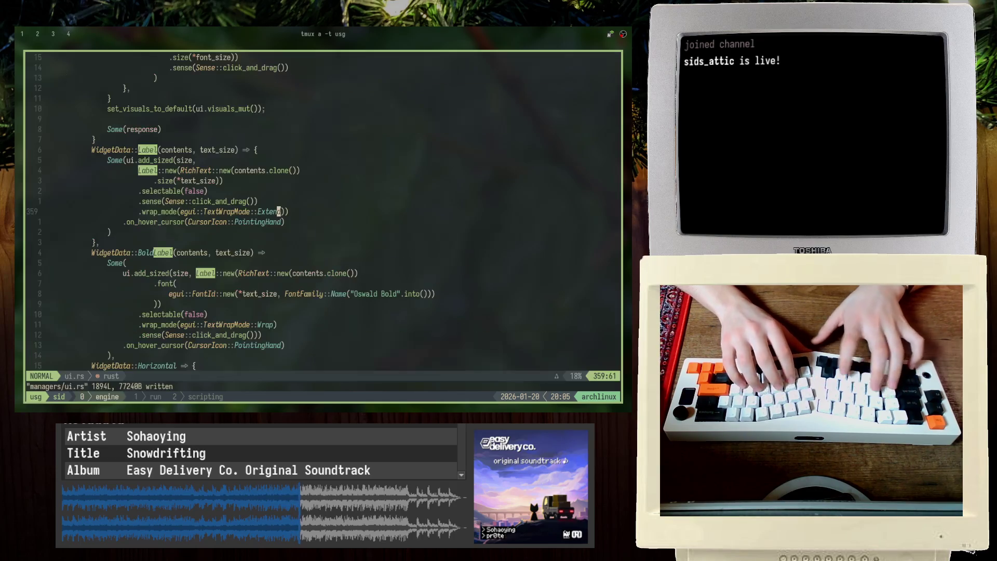
key(ctrl+b)
key(2)
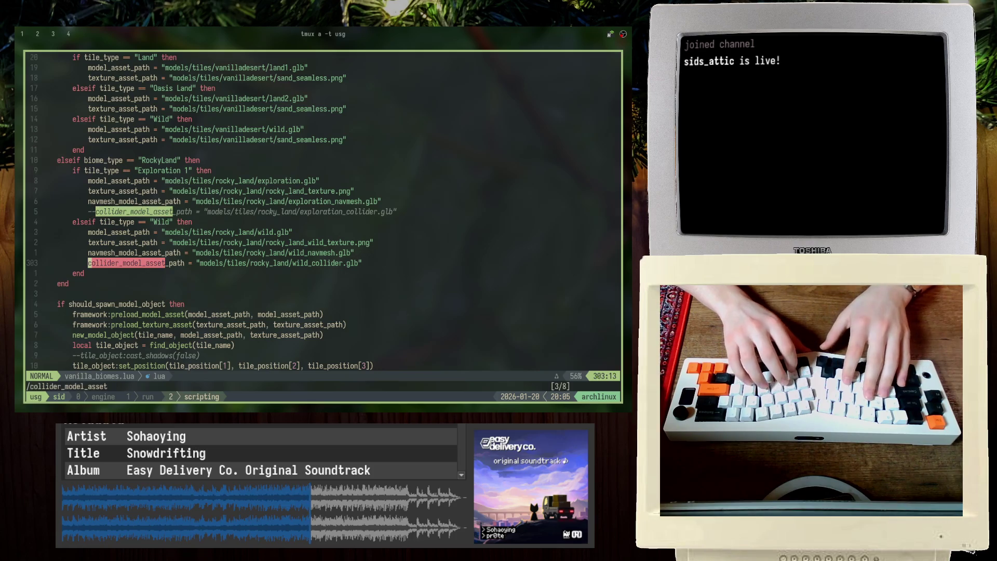
key(z)
key(j)
key(j)
key(j)
key(j)
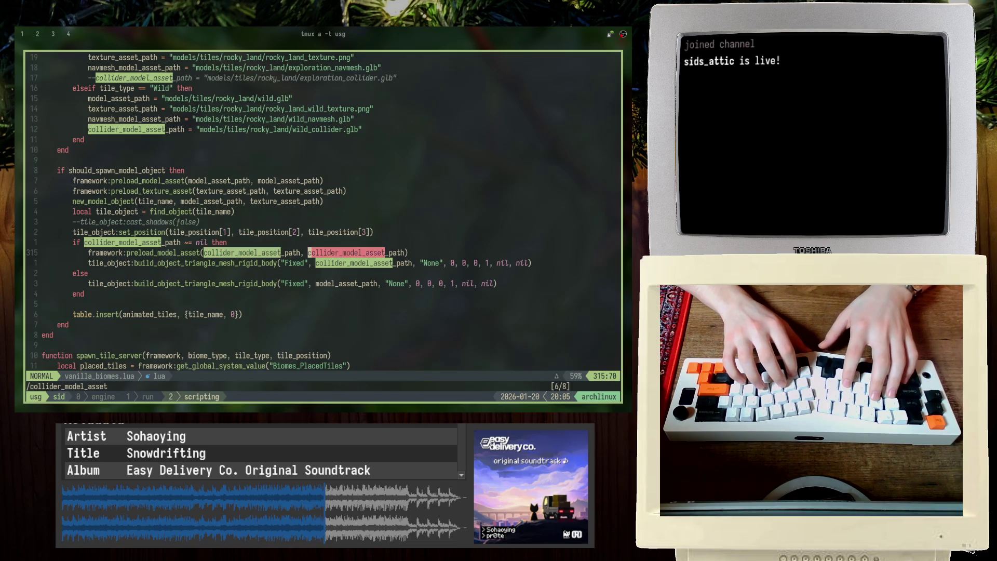
key(z)
key(z)
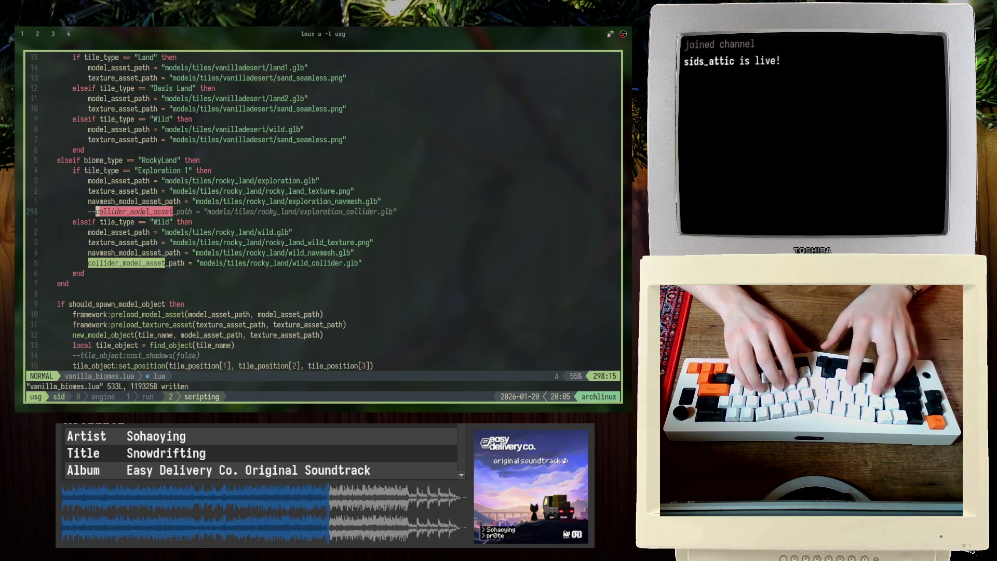
key(super+2)
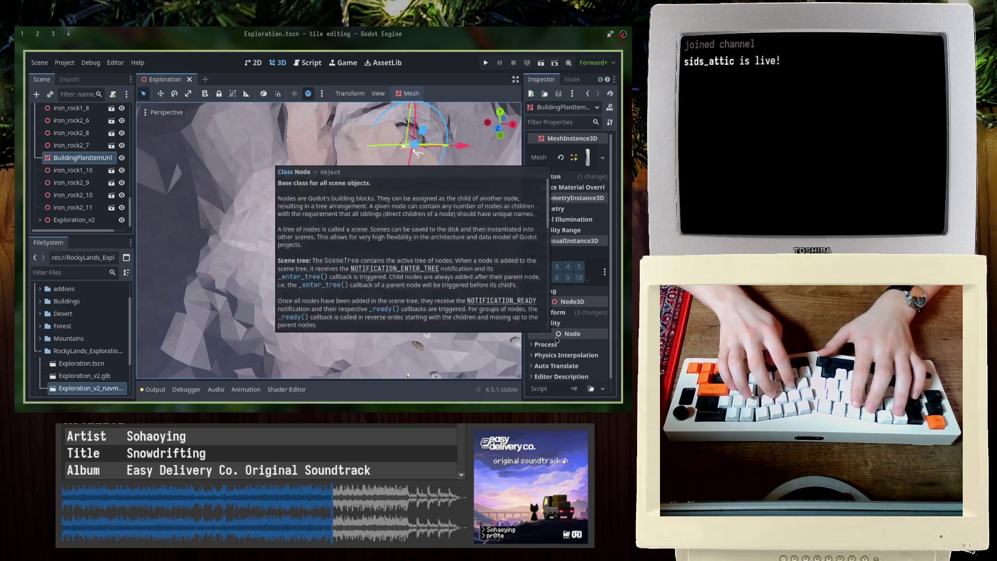
Step: Glance at the Blender cave mound scene, then launch Zen Browser on empty workspace 5
key(super+3)
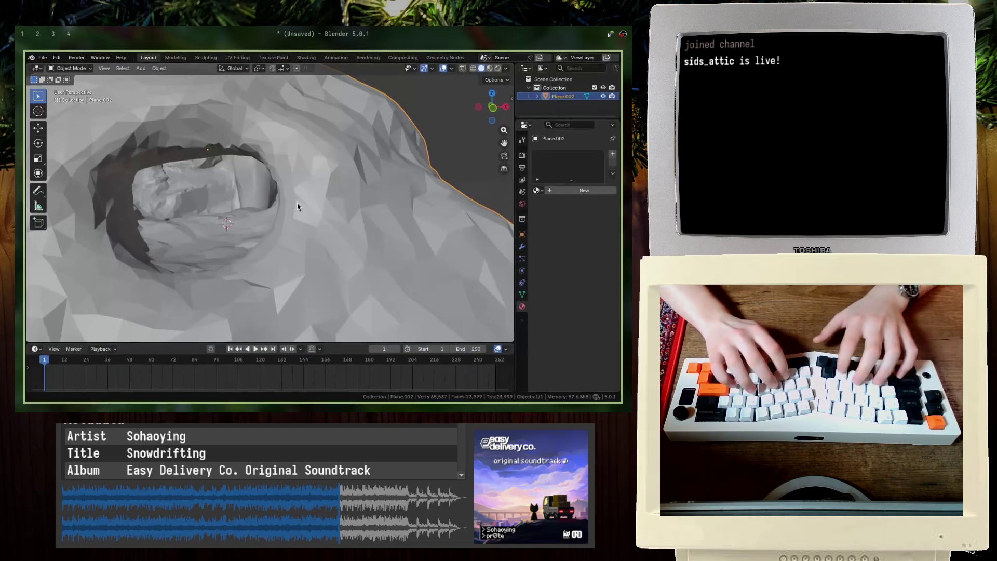
key(super+5)
key(super+d)
text(z)
key(Return)
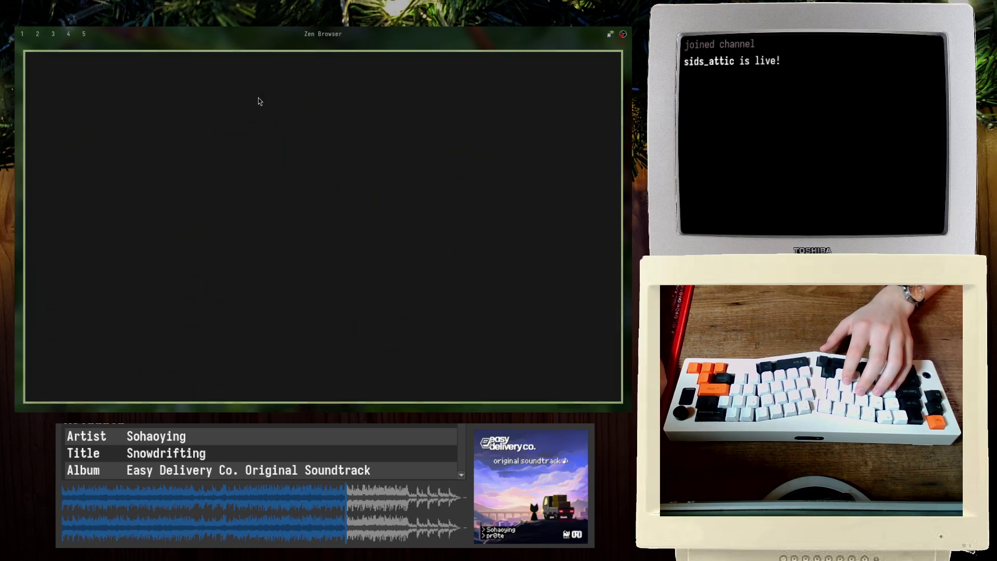
Step: Open the NavMesh Generator site from browsing history in a new tab
key(ctrl+t)
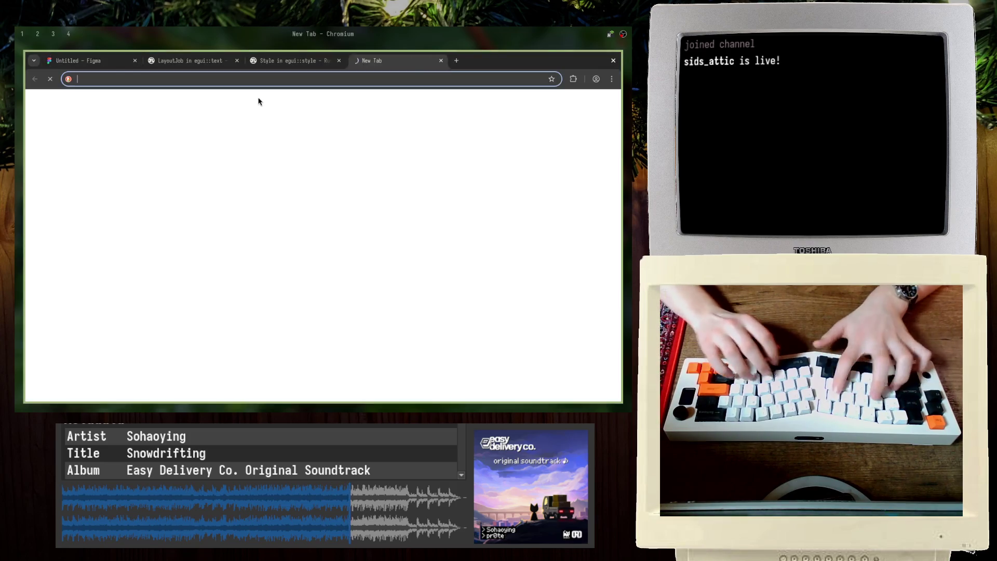
text(navmesh generator)
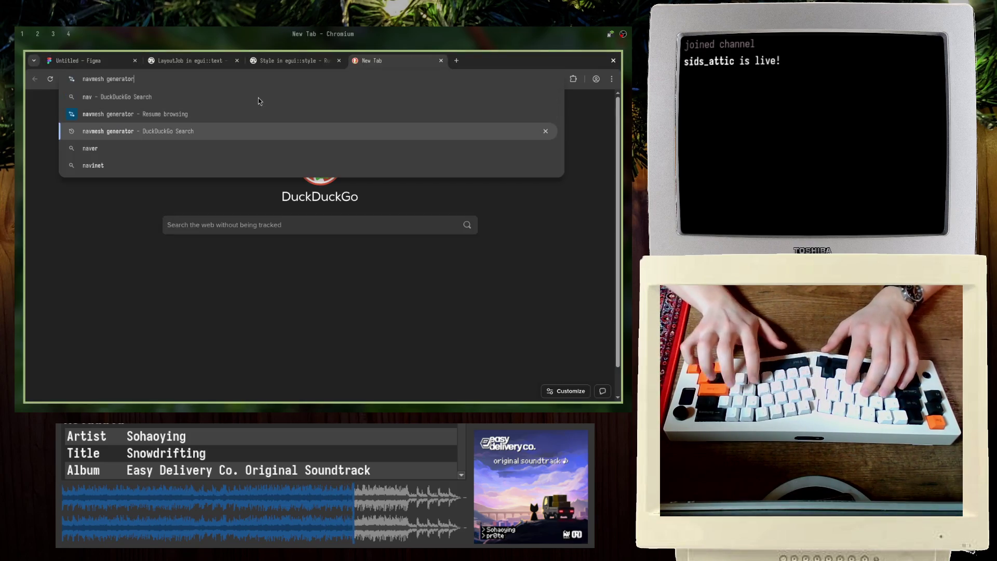
key(Down)
key(Return)
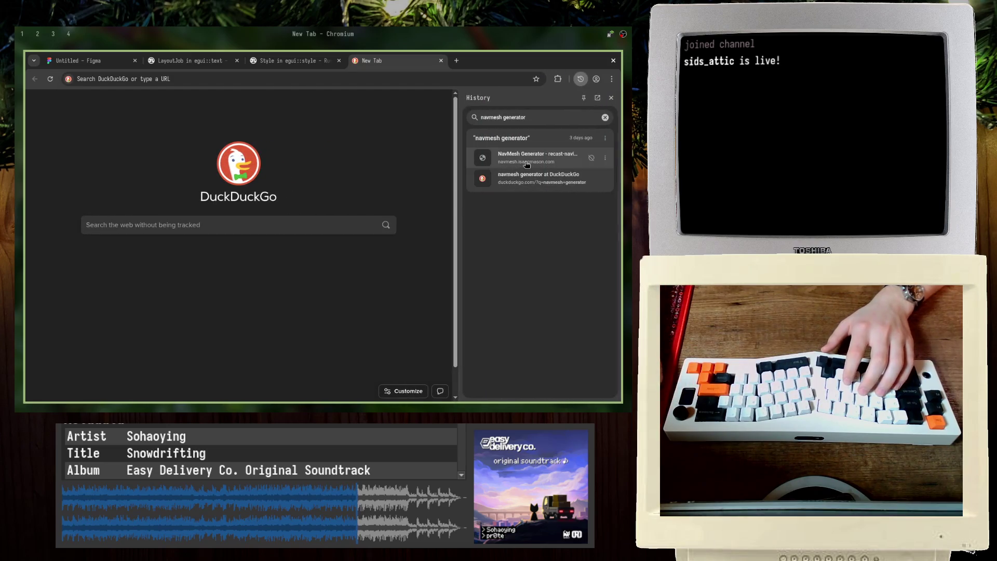
click(545, 156)
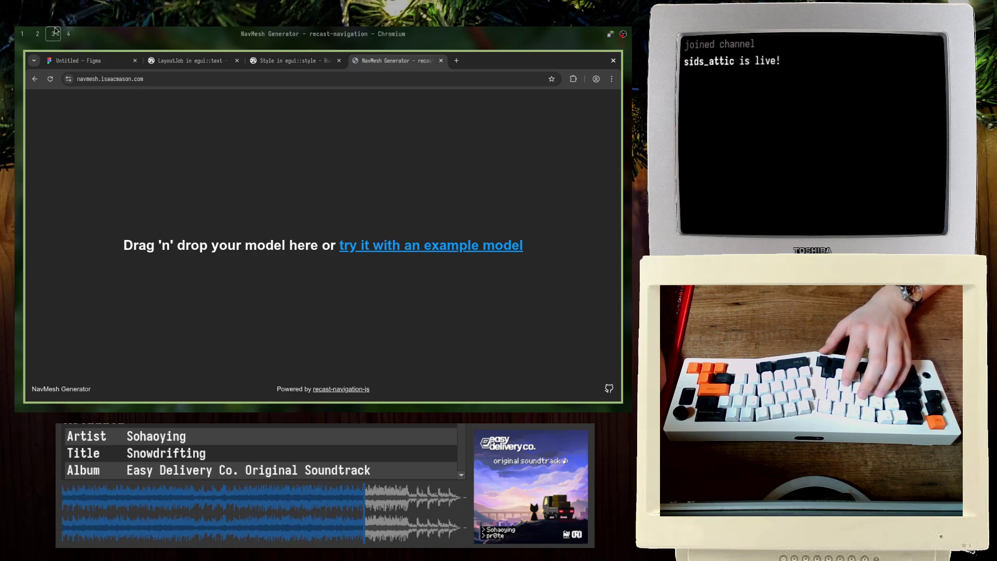
scroll(55, 31, down, 4)
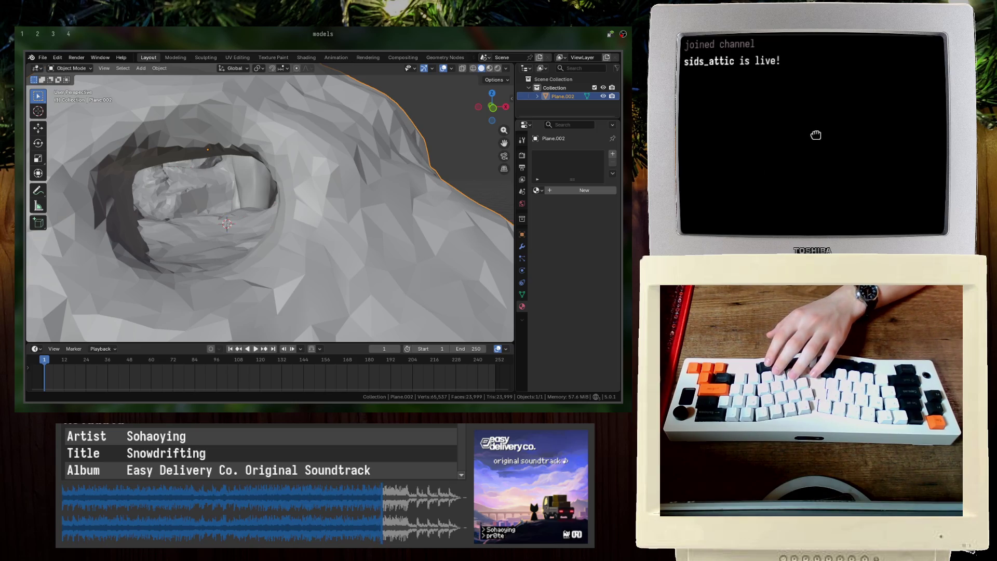
key(super+e)
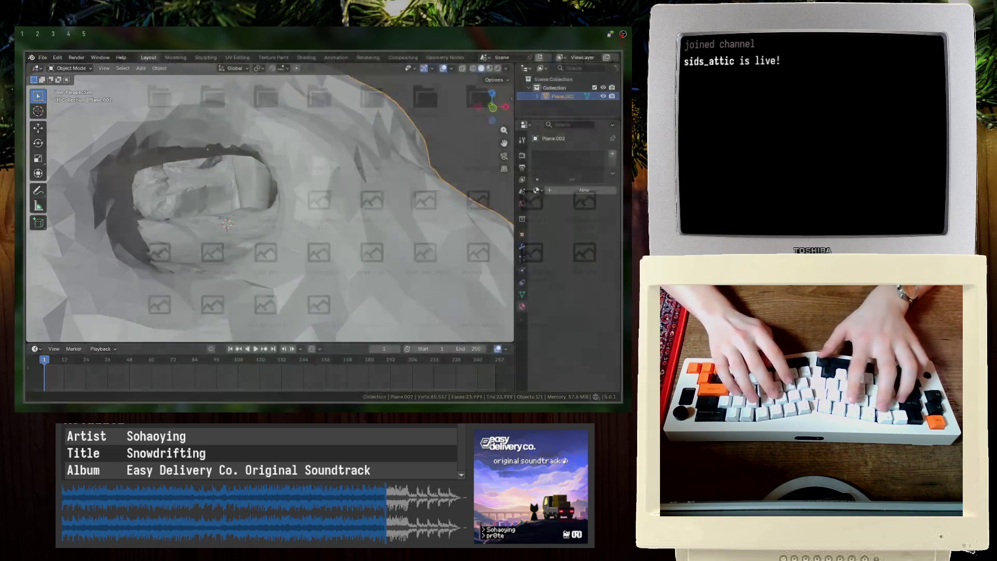
Step: Drag exploration.glb from tiles > rocky_land onto the NavMesh Generator page
double_click(364, 113)
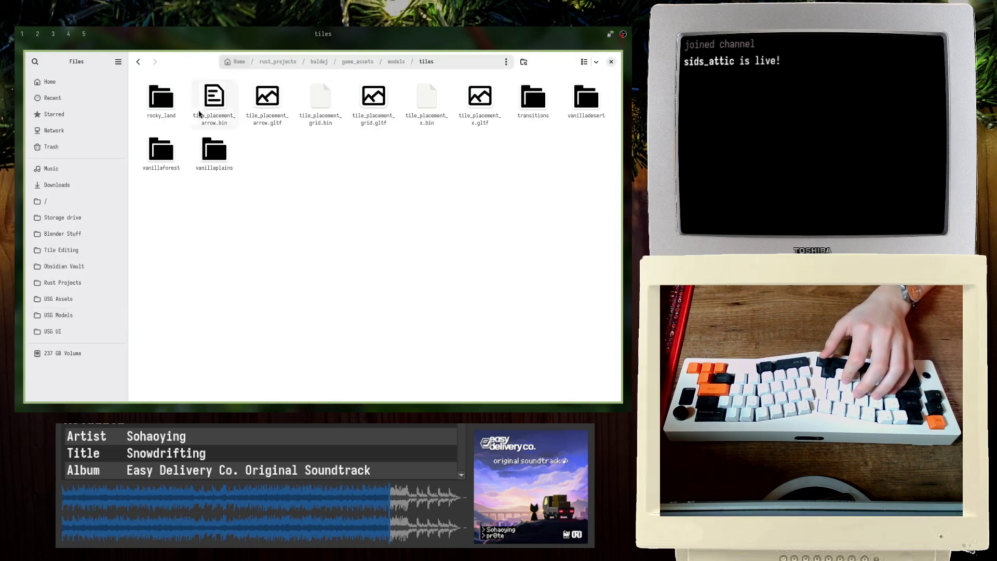
double_click(182, 112)
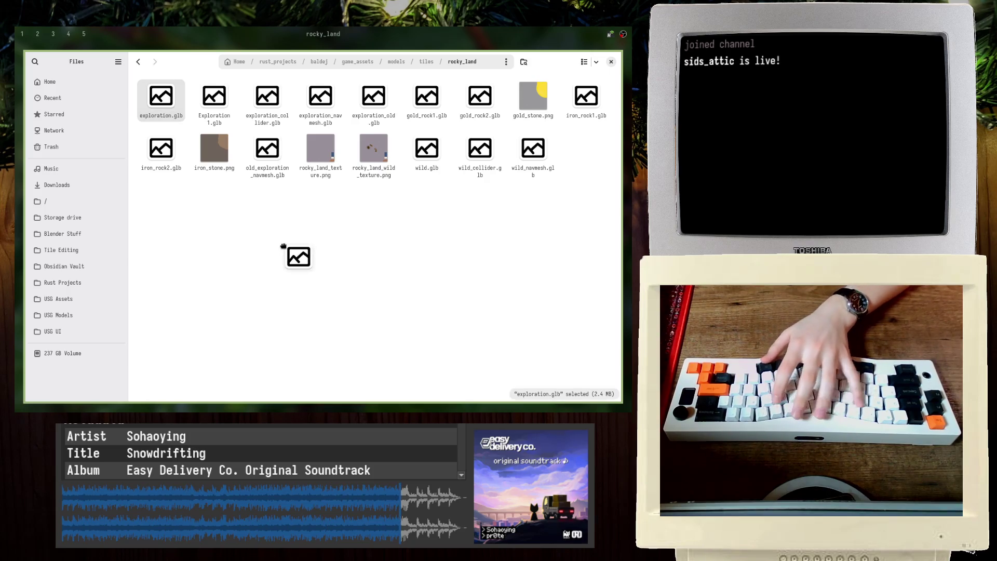
drag(283, 246, 291, 256)
key(alt+Tab)
key(alt+Tab)
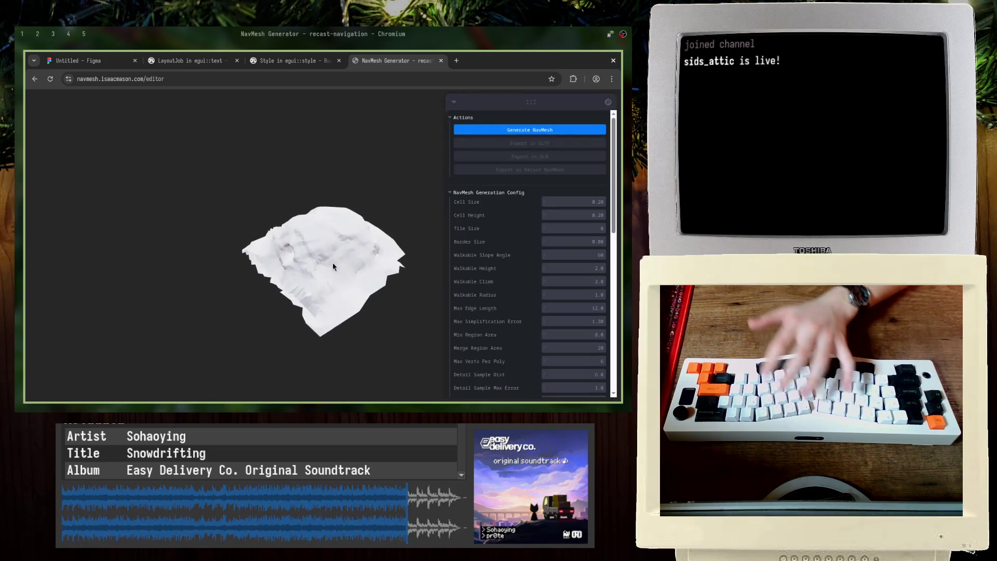
Step: Generate a navmesh, then set Walkable Climb to 10 and Walkable Slope Angle to 180
click(518, 129)
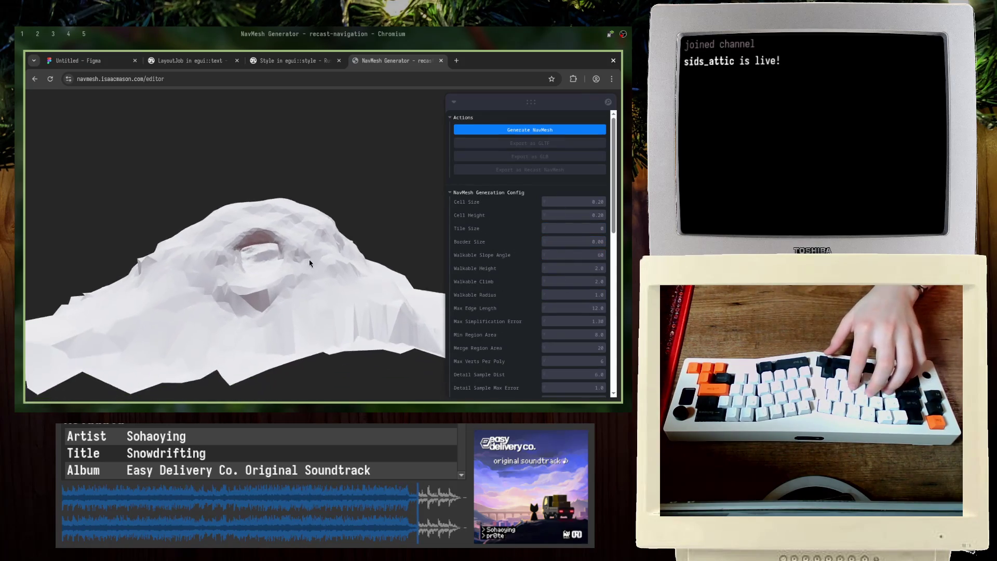
click(598, 281)
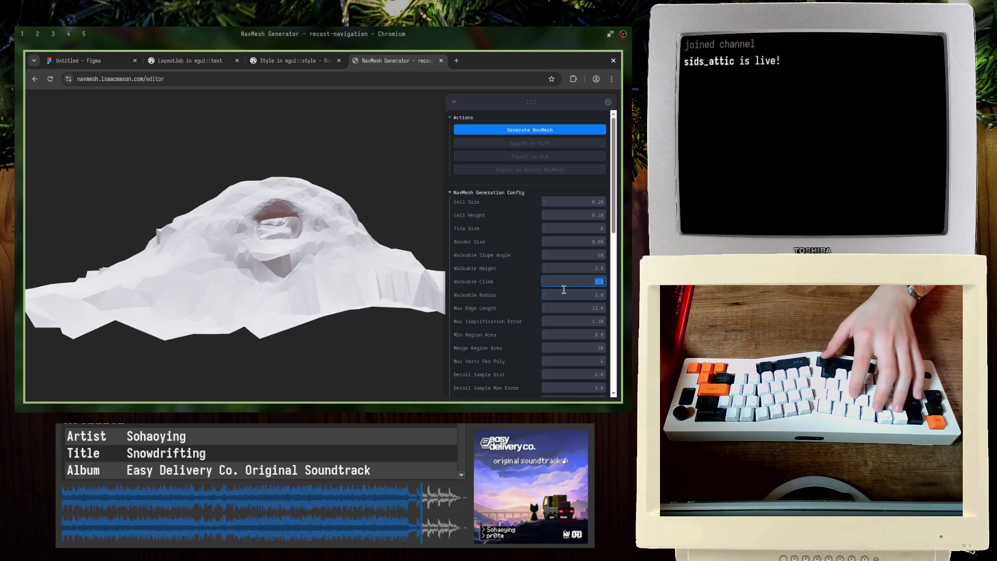
text(10)
key(shift+Tab)
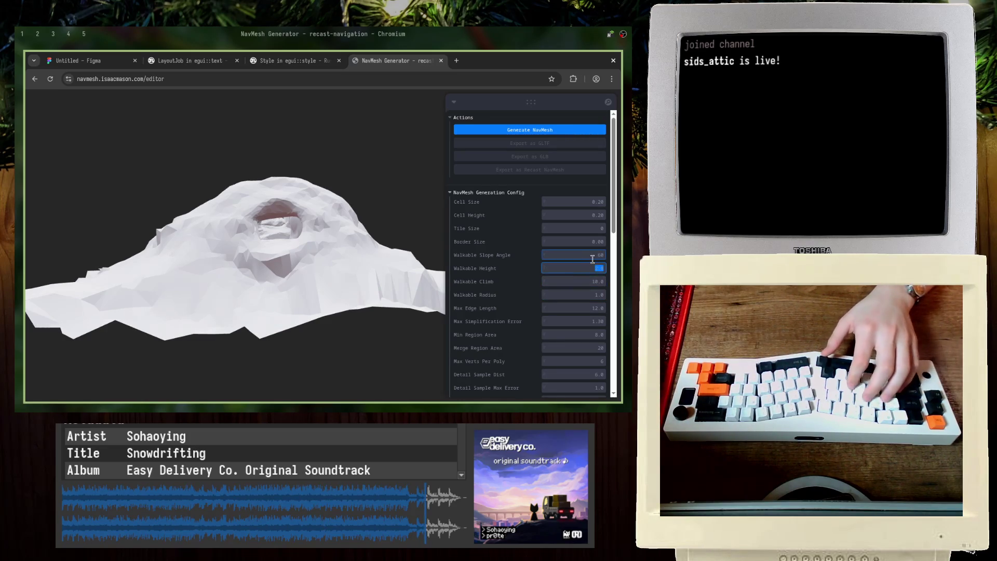
text(180)
key(Return)
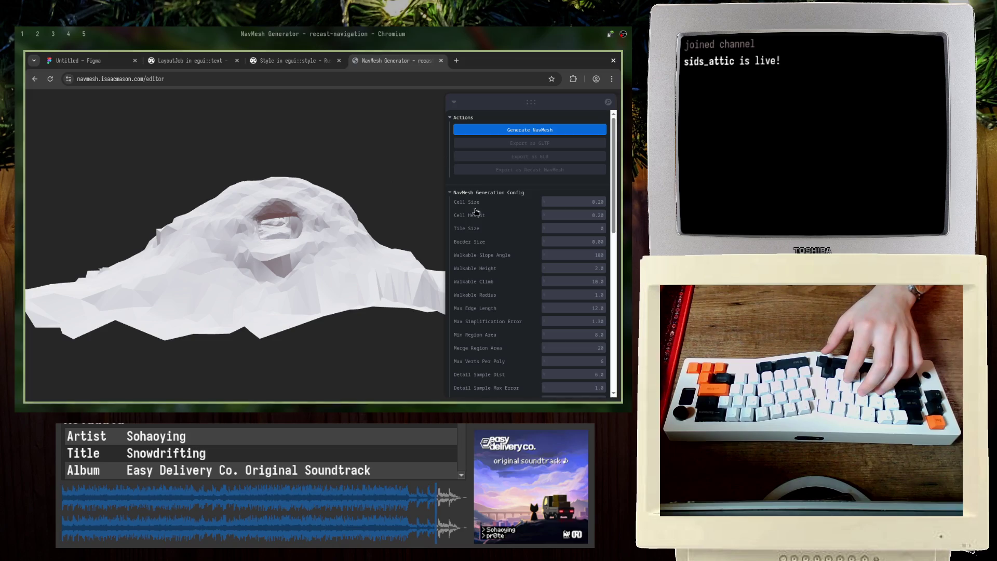
drag(312, 166, 315, 186)
scroll(249, 229, up, 5)
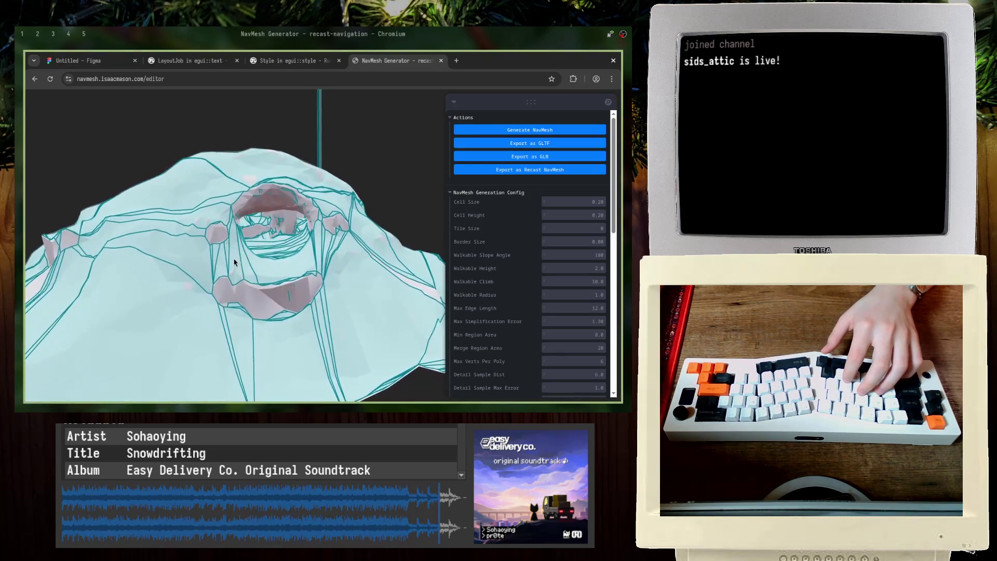
Step: Inspect the navmesh over the crater and collapse the Display Options and Test Agent sections
mouse_move(247, 248)
mouse_down()
mouse_move(208, 269)
mouse_move(199, 296)
mouse_move(187, 213)
mouse_up()
scroll(187, 213, down, 5)
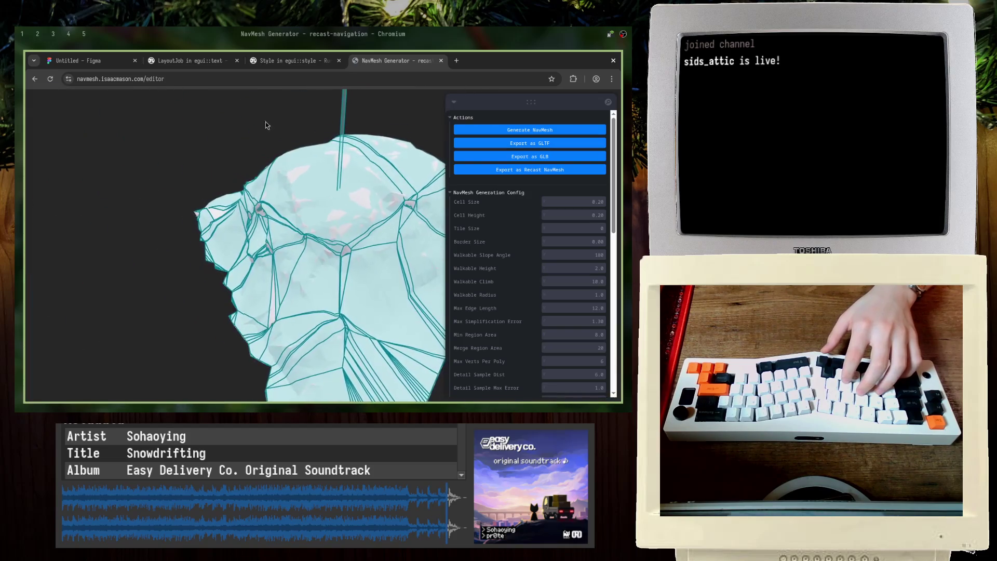
mouse_move(240, 253)
mouse_down()
mouse_move(312, 283)
mouse_move(315, 304)
mouse_move(351, 324)
mouse_move(348, 283)
mouse_move(328, 318)
mouse_up()
scroll(326, 301, up, 10)
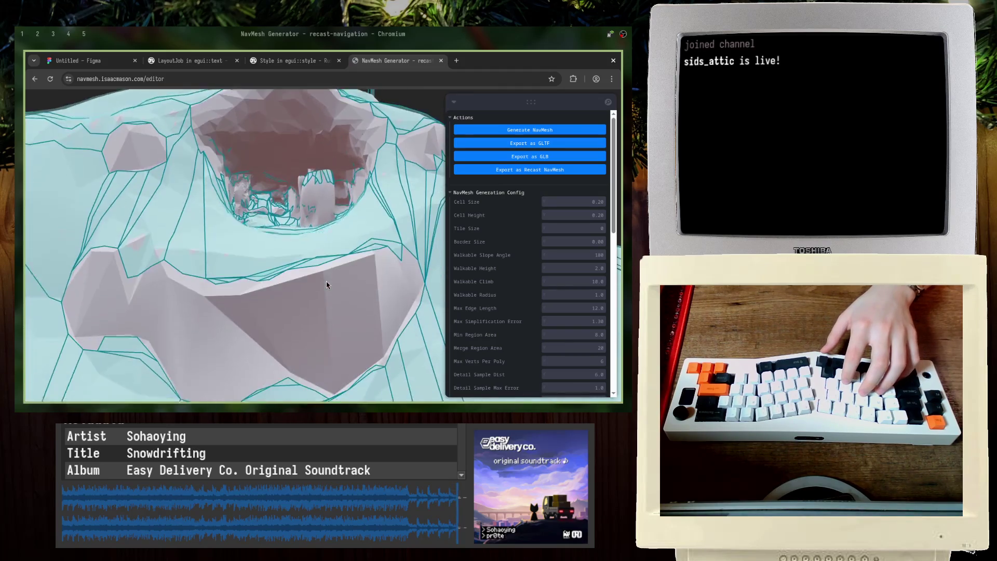
scroll(478, 270, down, 10)
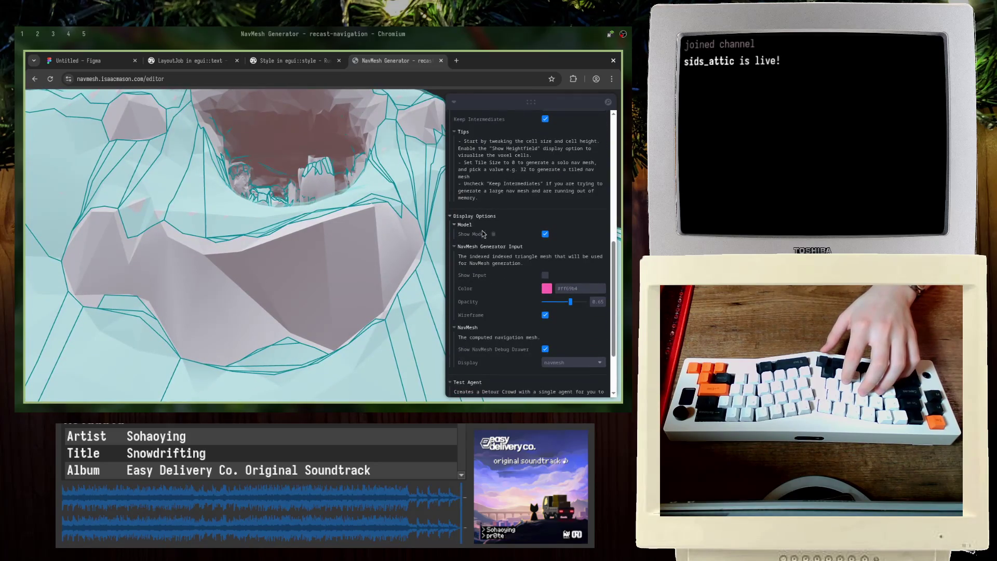
click(468, 208)
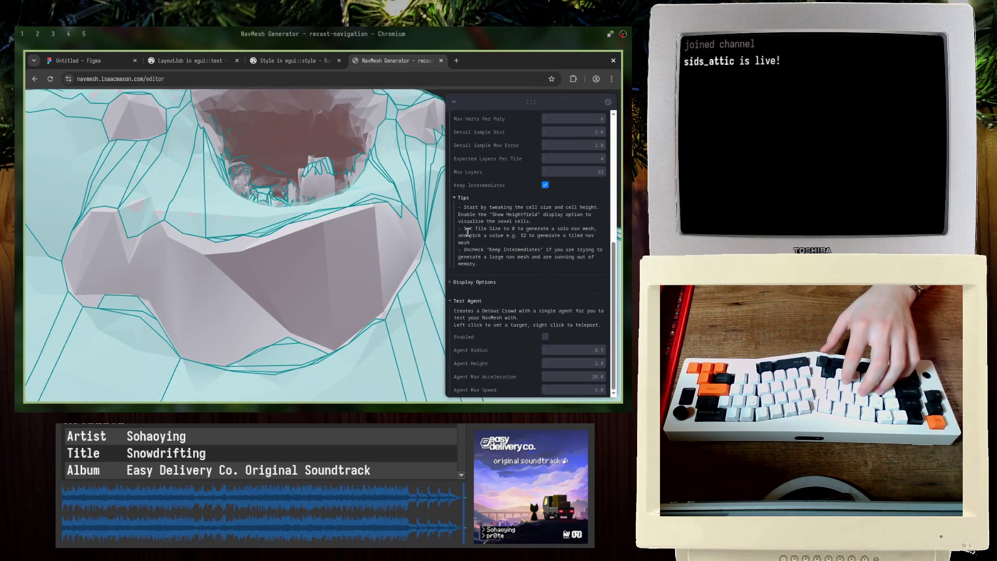
click(480, 302)
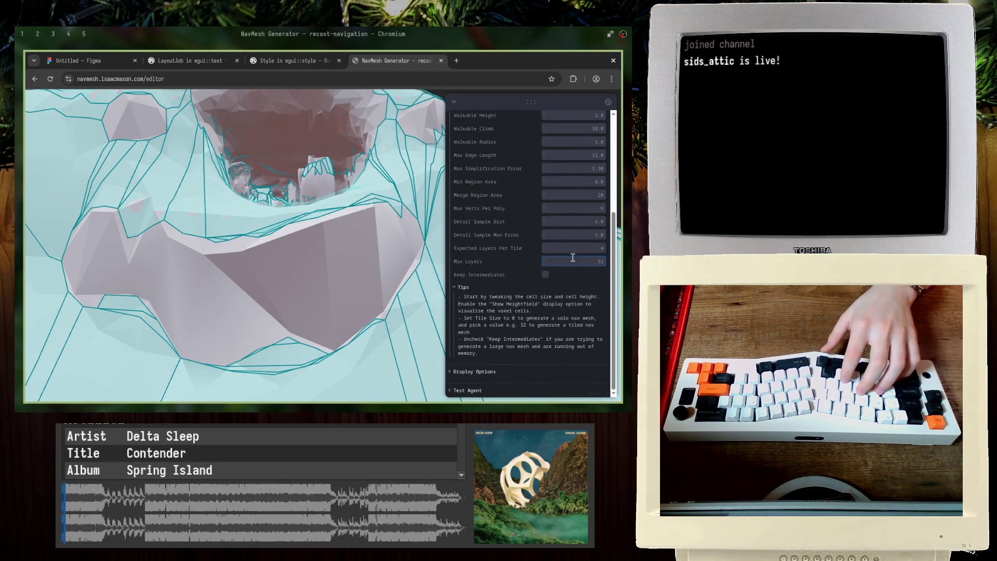
Step: Enter 0.1 into a generation setting field and view the whole pit
click(559, 262)
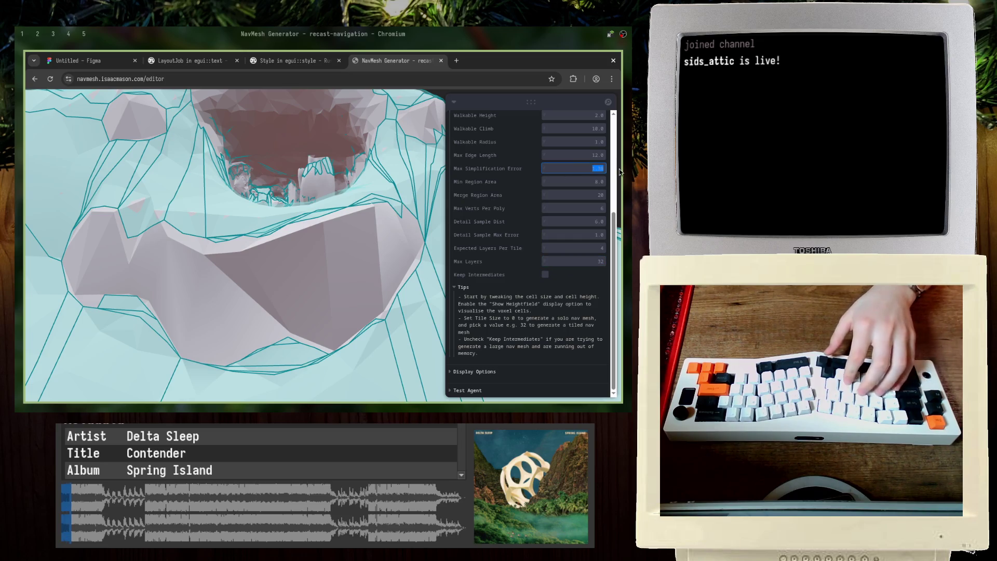
text(0.1)
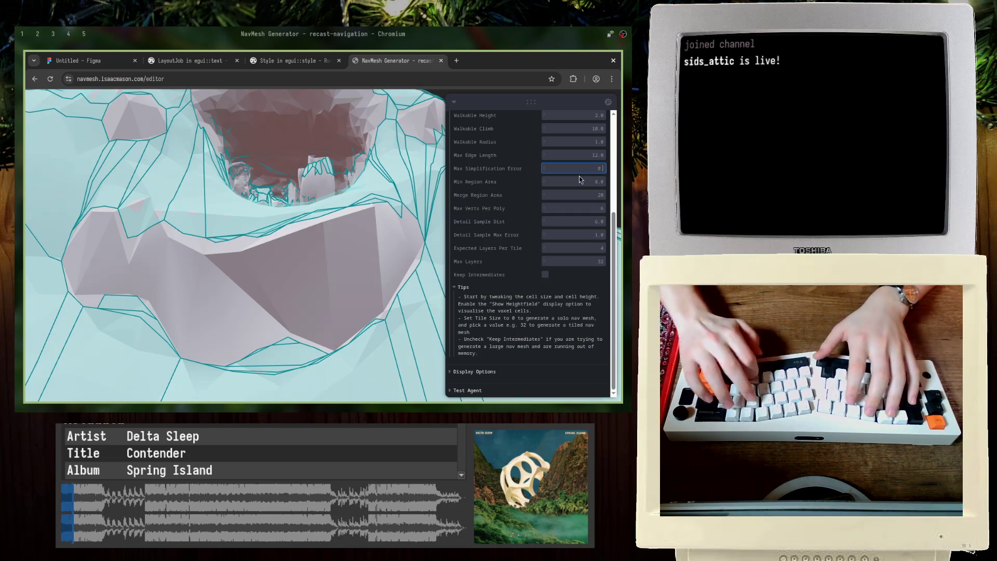
scroll(566, 181, up, 1)
scroll(566, 181, up, 3)
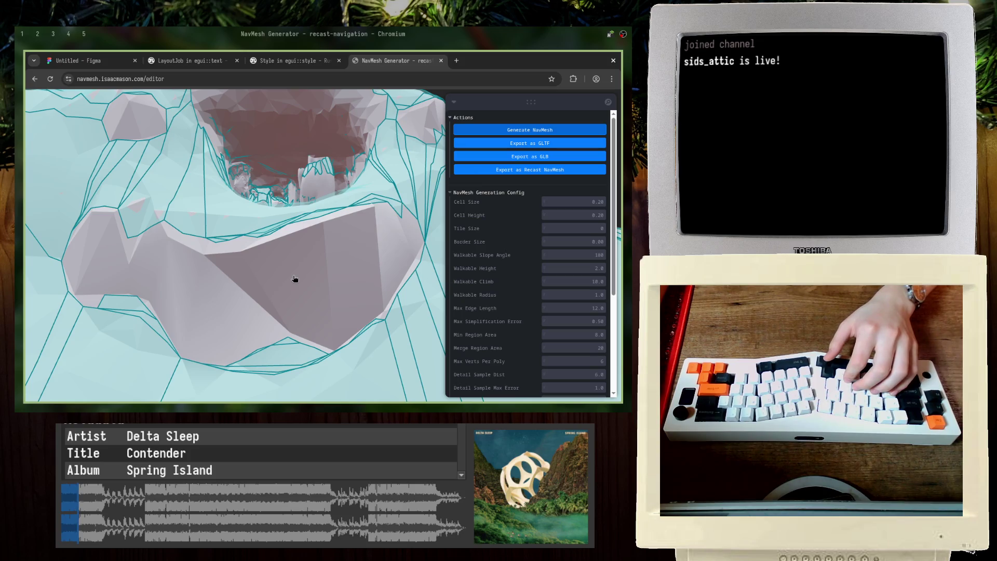
drag(300, 269, 332, 217)
scroll(332, 218, down, 3)
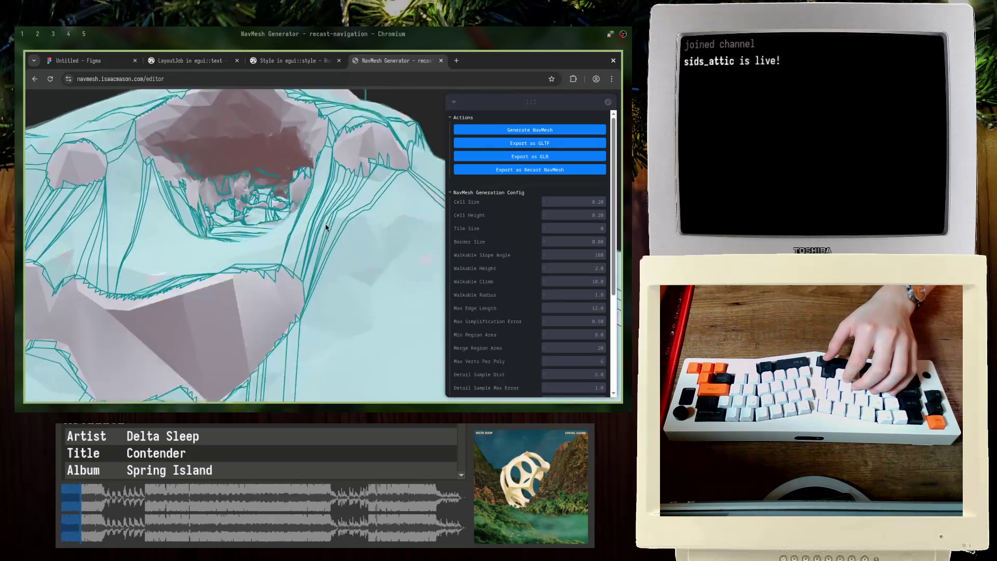
scroll(328, 229, up, 3)
Step: Set Walkable Climb and Walkable Height to 20 and regenerate the navmesh
click(583, 282)
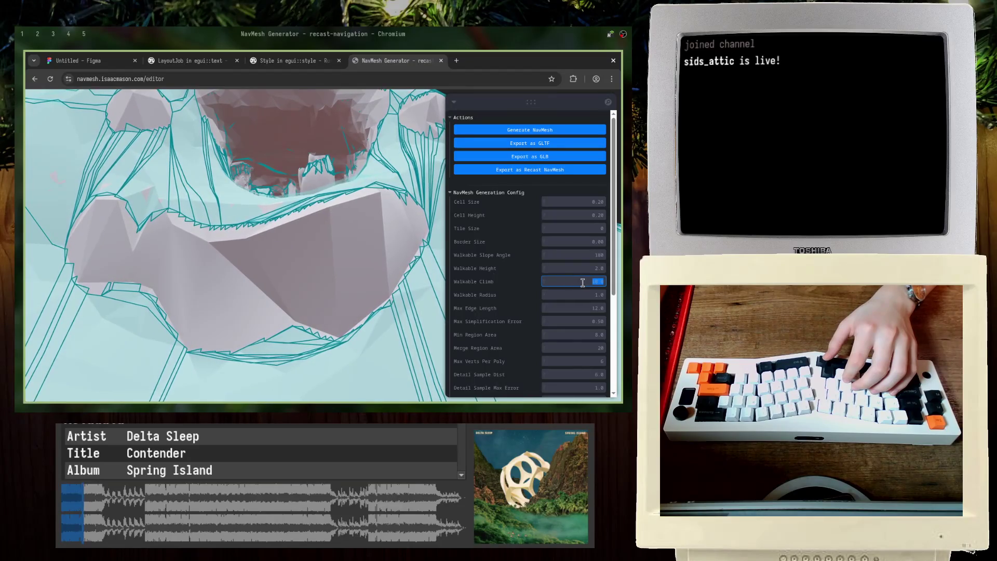
text(20)
key(shift+Tab)
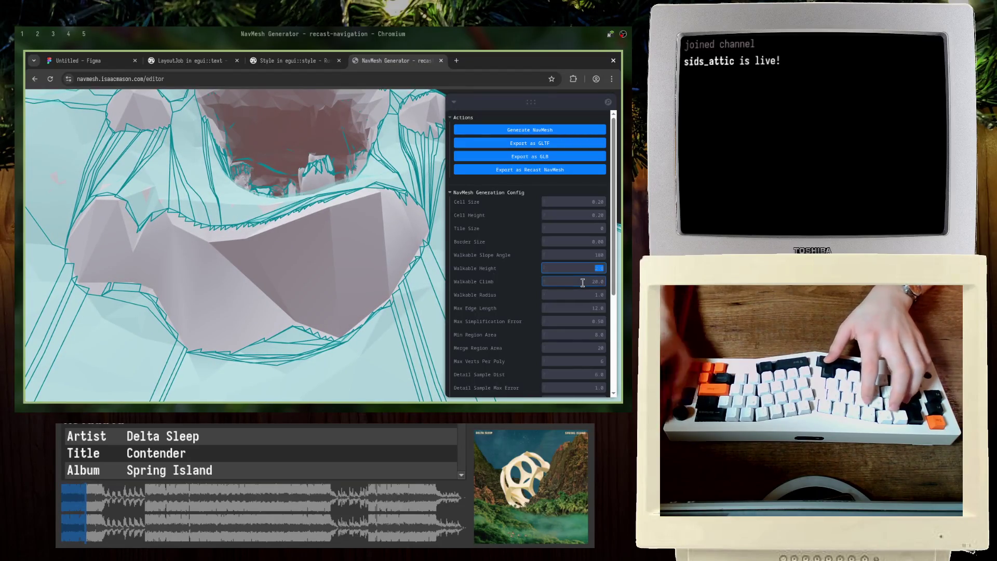
text(20)
key(Return)
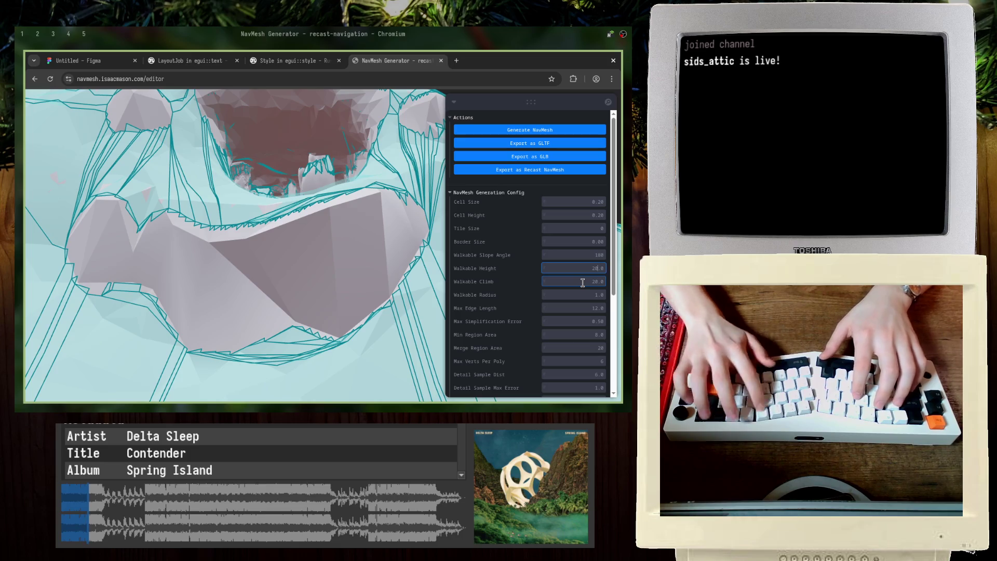
click(518, 130)
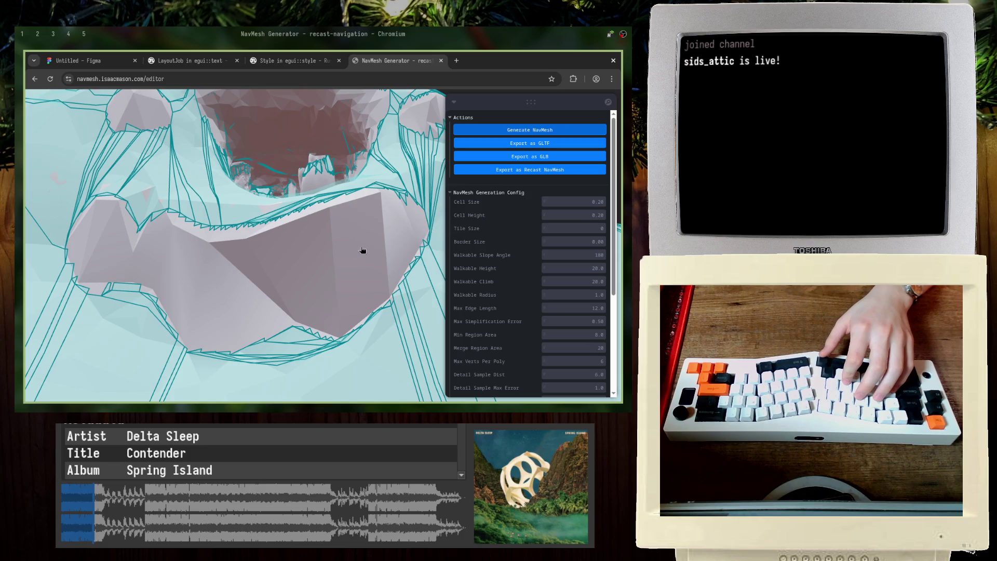
Step: Set Walkable Slope Angle to 360 and generate the navmesh again
mouse_move(363, 251)
mouse_down()
mouse_move(280, 227)
mouse_move(341, 220)
mouse_up()
scroll(307, 229, up, 6)
scroll(337, 215, up, 5)
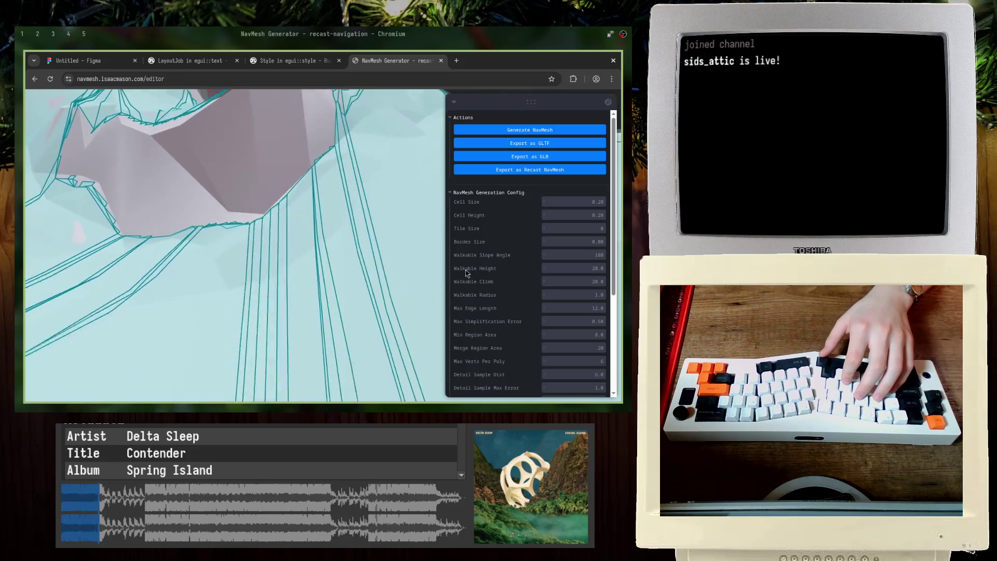
scroll(489, 297, down, 5)
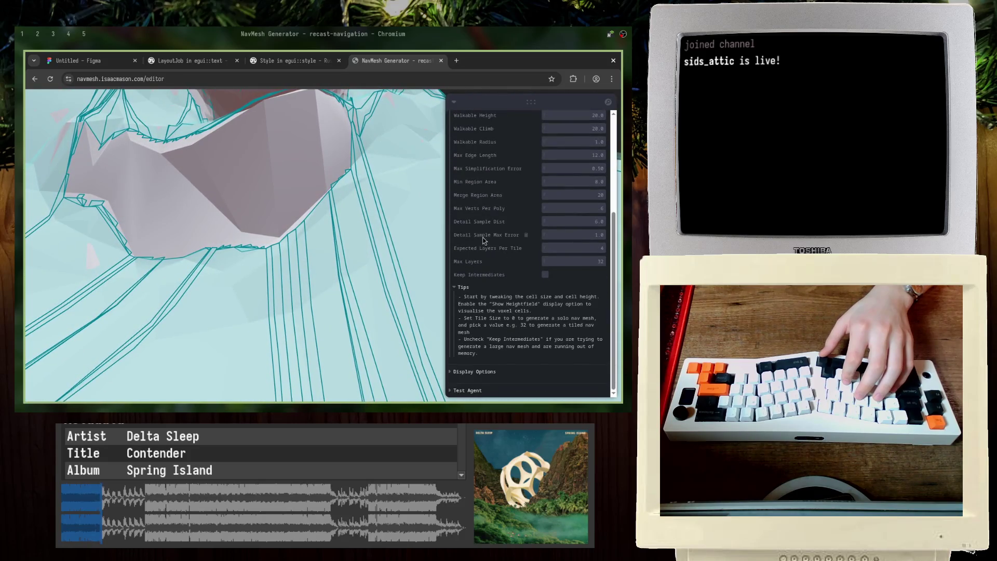
scroll(498, 280, up, 2)
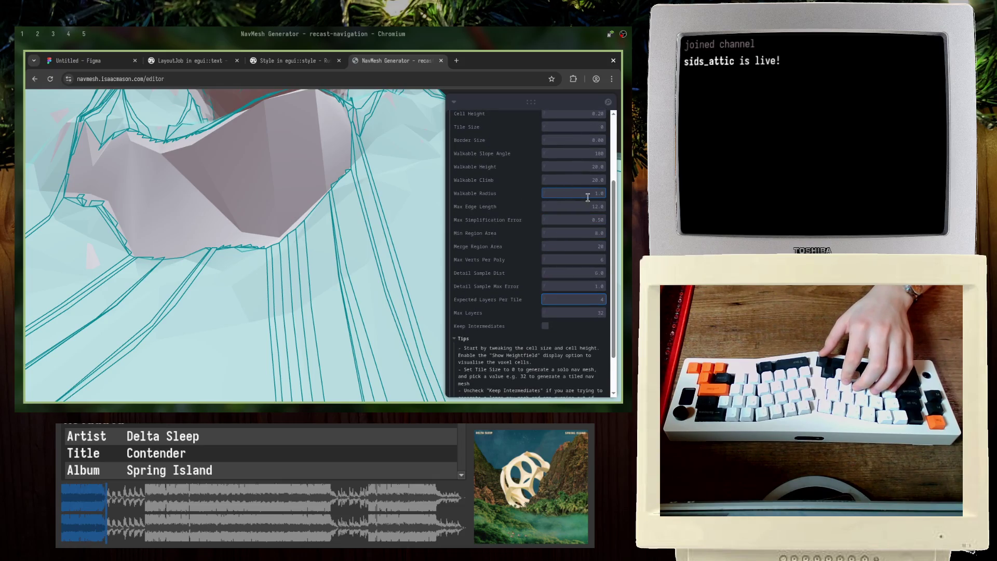
scroll(538, 227, up, 2)
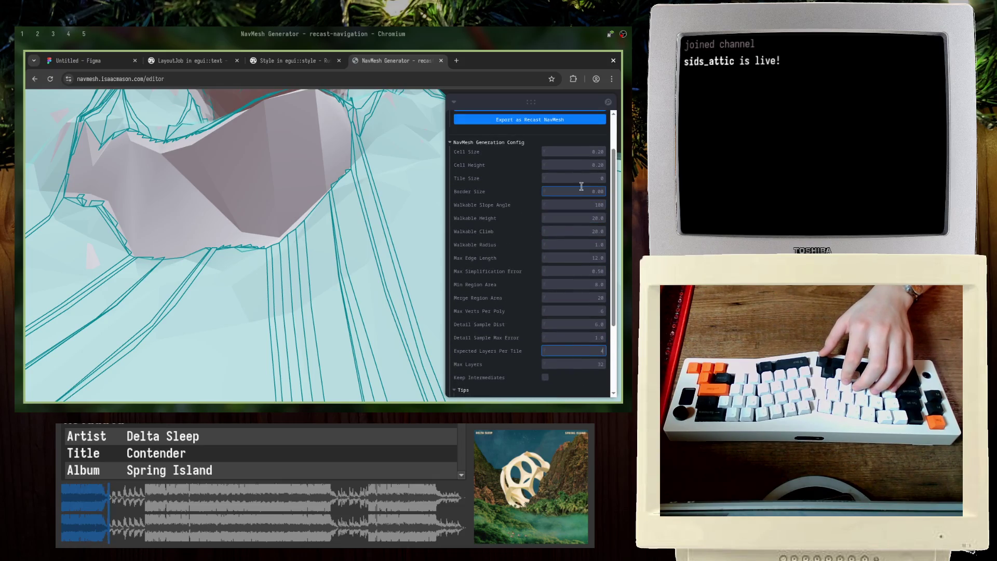
text(360)
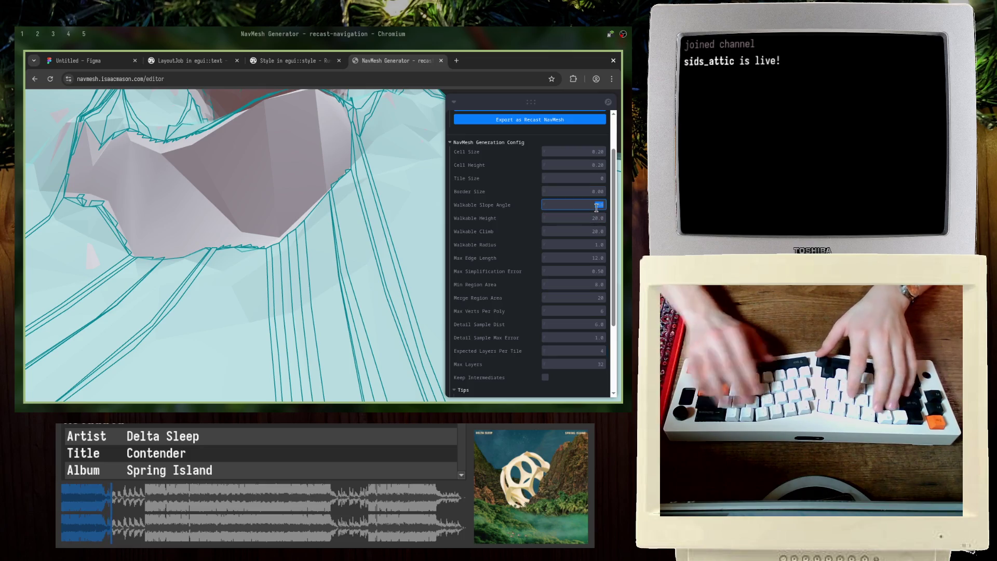
key(Return)
scroll(499, 182, up, 2)
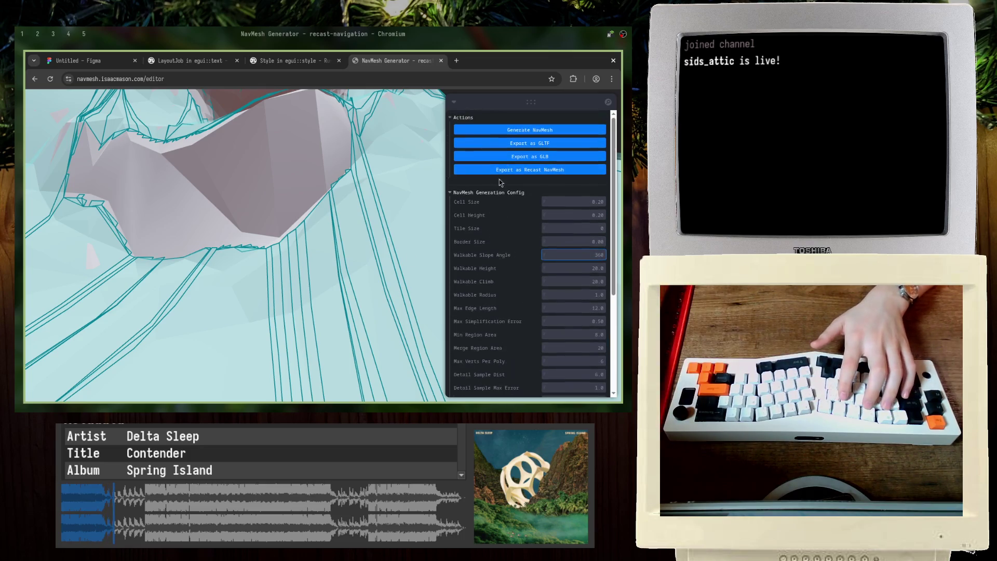
click(516, 130)
Step: Lower Walkable Slope Angle to 270, inspect the resulting navmesh, then reload the page
scroll(526, 284, down, 2)
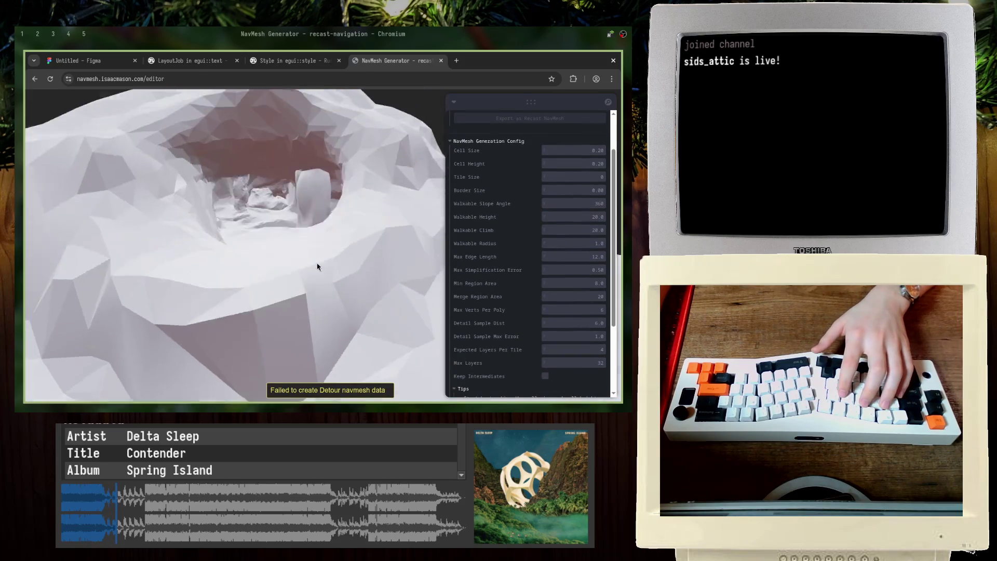
click(579, 203)
text(270)
key(Return)
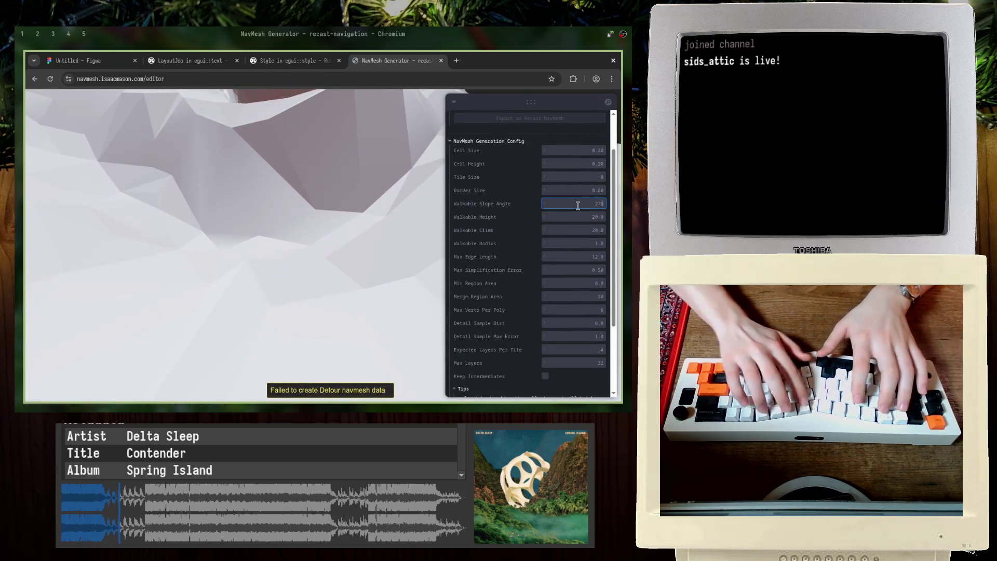
scroll(560, 188, up, 1)
scroll(561, 189, up, 1)
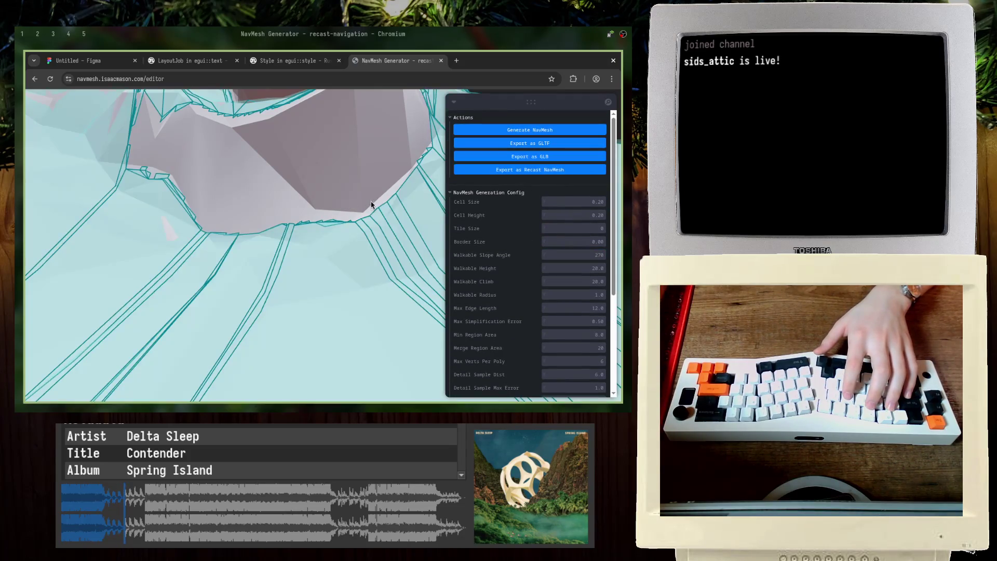
scroll(367, 207, down, 5)
mouse_move(368, 207)
mouse_down()
mouse_move(334, 238)
mouse_move(258, 241)
mouse_move(265, 245)
mouse_move(281, 214)
mouse_move(331, 214)
mouse_move(282, 219)
mouse_move(289, 266)
mouse_up()
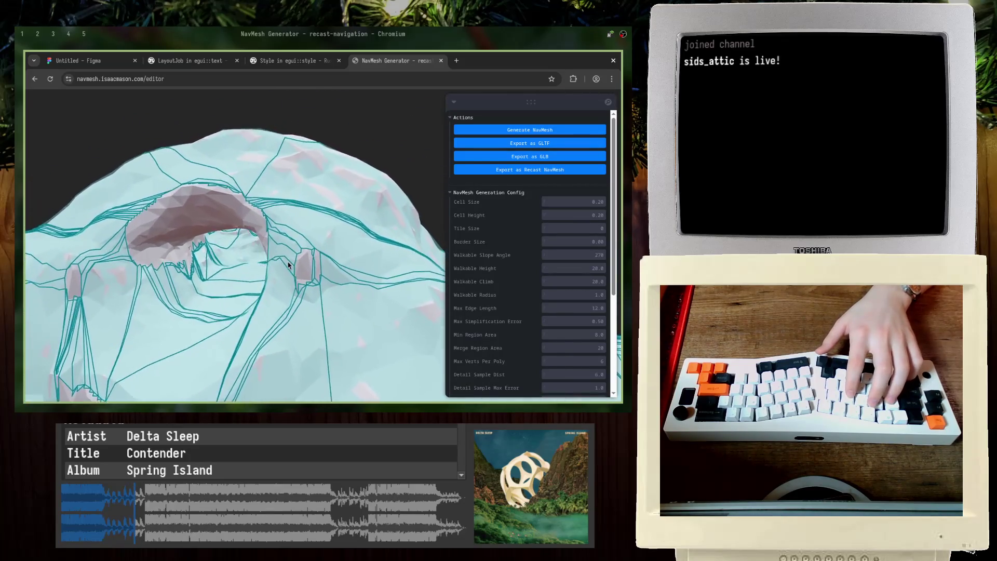
key(F5)
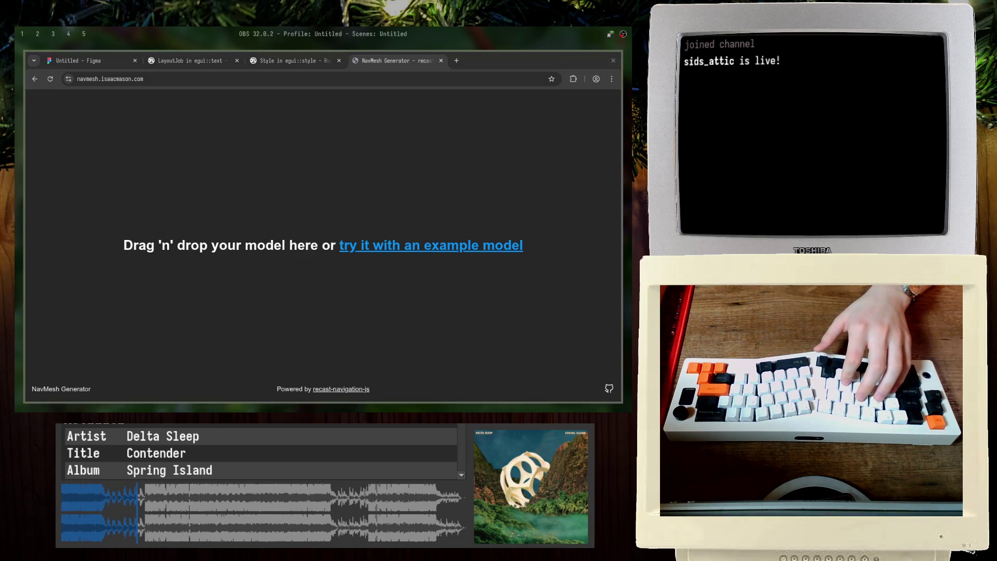
Step: Drop exploration_collider.glb from the rocky_land folder onto the NavMesh Generator page
key(super+e)
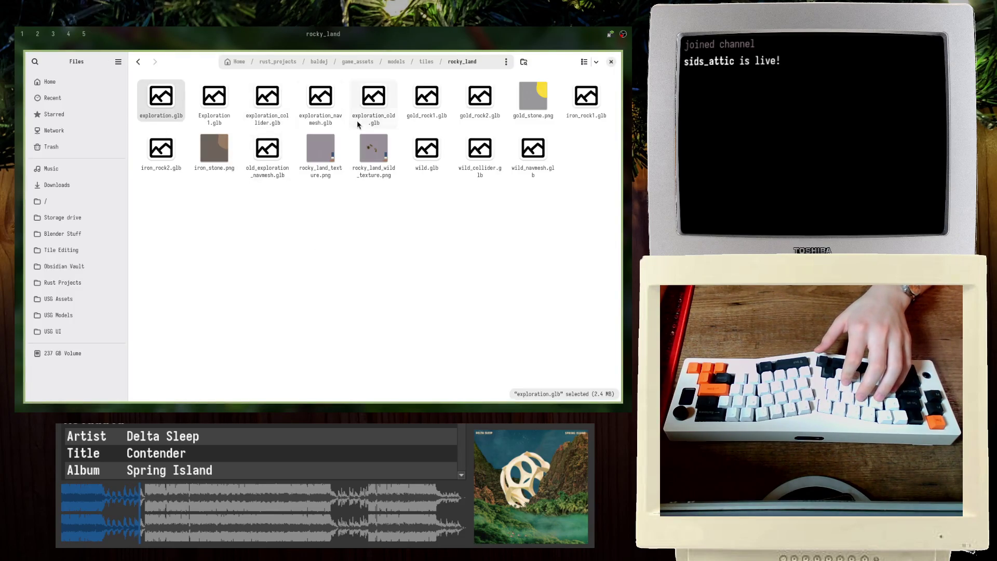
mouse_move(268, 102)
mouse_down()
mouse_move(414, 237)
mouse_move(387, 218)
mouse_move(266, 266)
mouse_up()
key(alt+Tab)
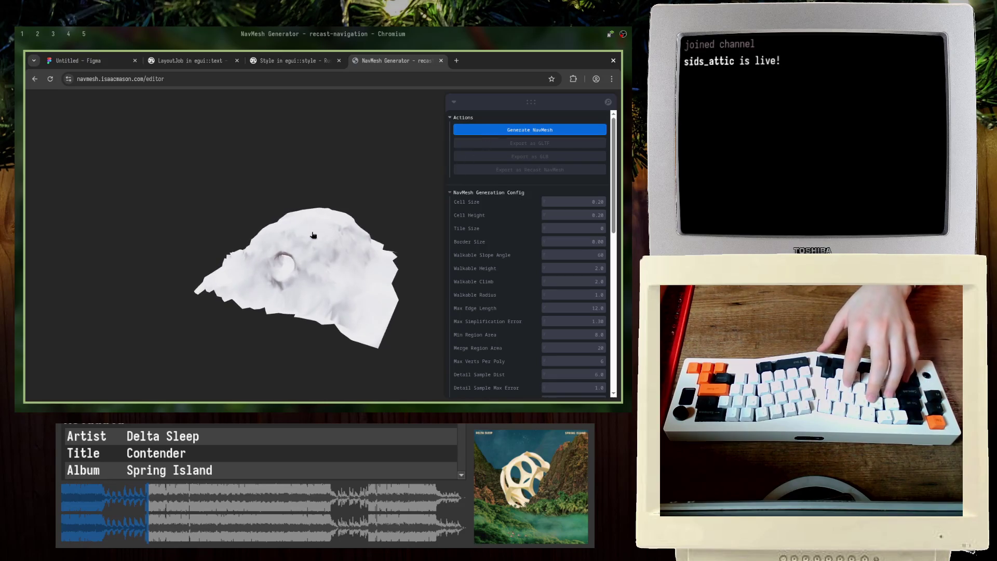
scroll(286, 284, up, 5)
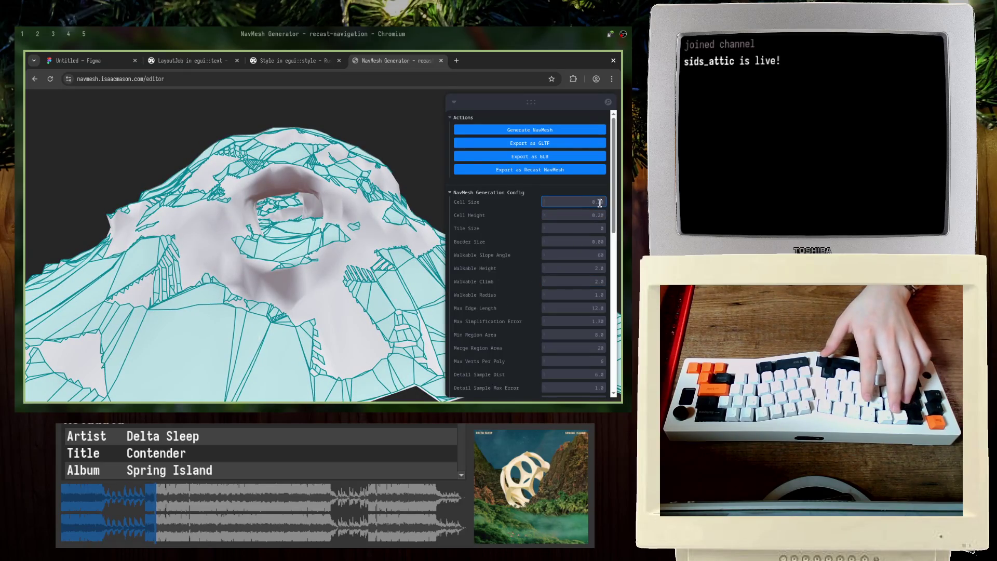
Step: Set Walkable Height and Walkable Climb to 20 and Walkable Radius to 0.1
scroll(541, 274, down, 10)
scroll(529, 240, up, 1)
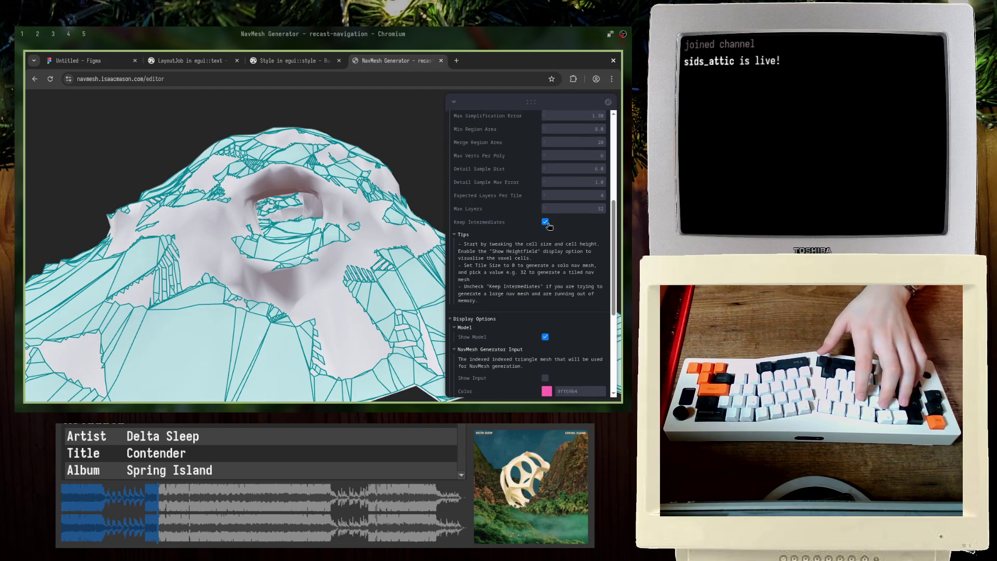
scroll(488, 258, up, 8)
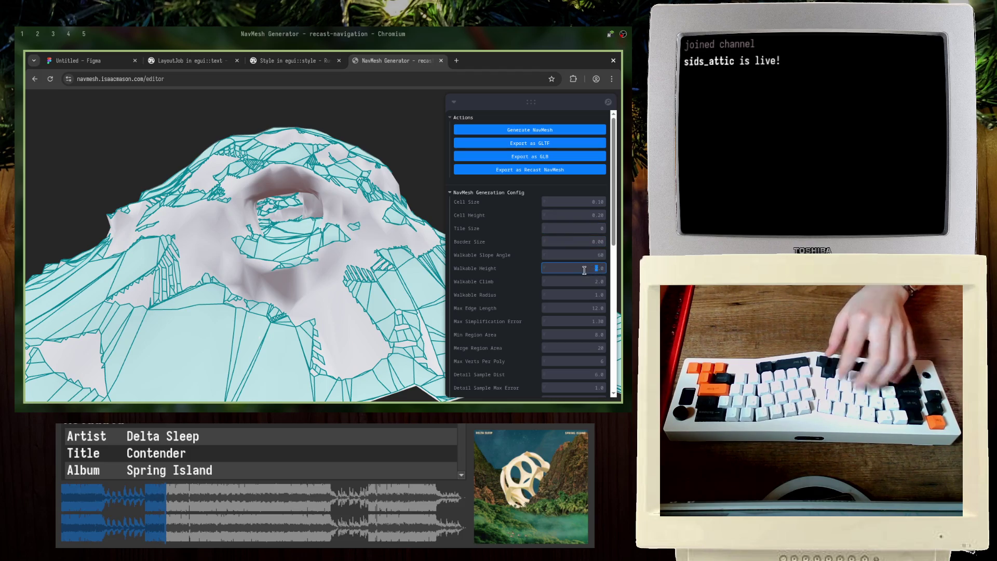
text(2020)
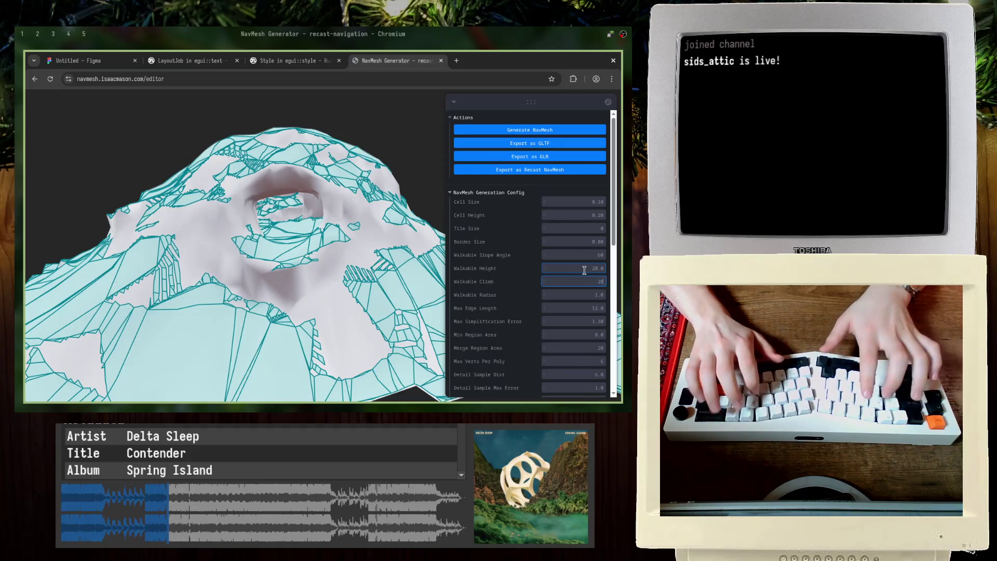
key(Tab)
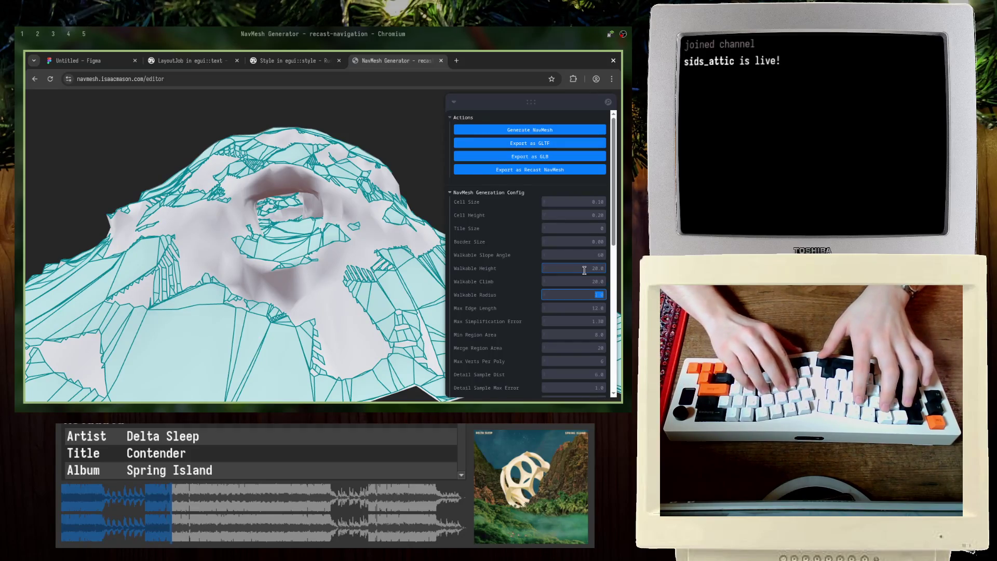
text(0.1)
key(Tab)
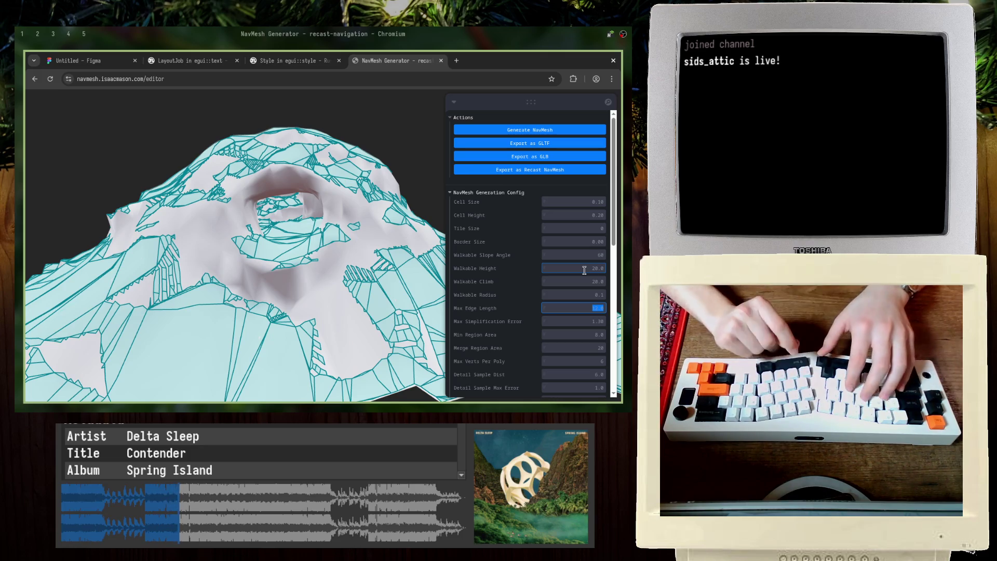
Step: Leave Max Edge Length and Detail Sample Dist unchanged and set Walkable Slope Angle to 270
key(Tab)
key(Tab)
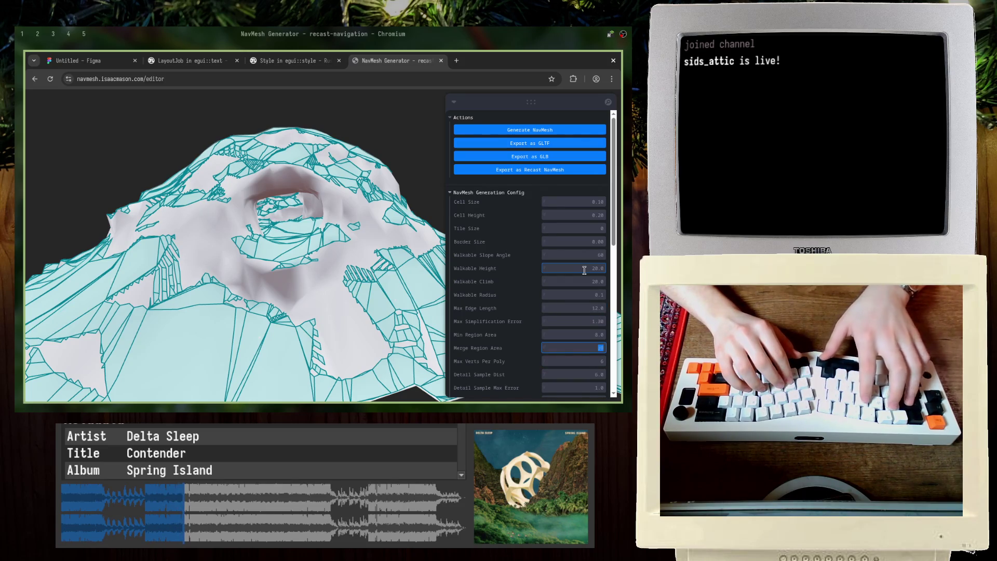
key(Tab)
key(Tab)
key(Tab)
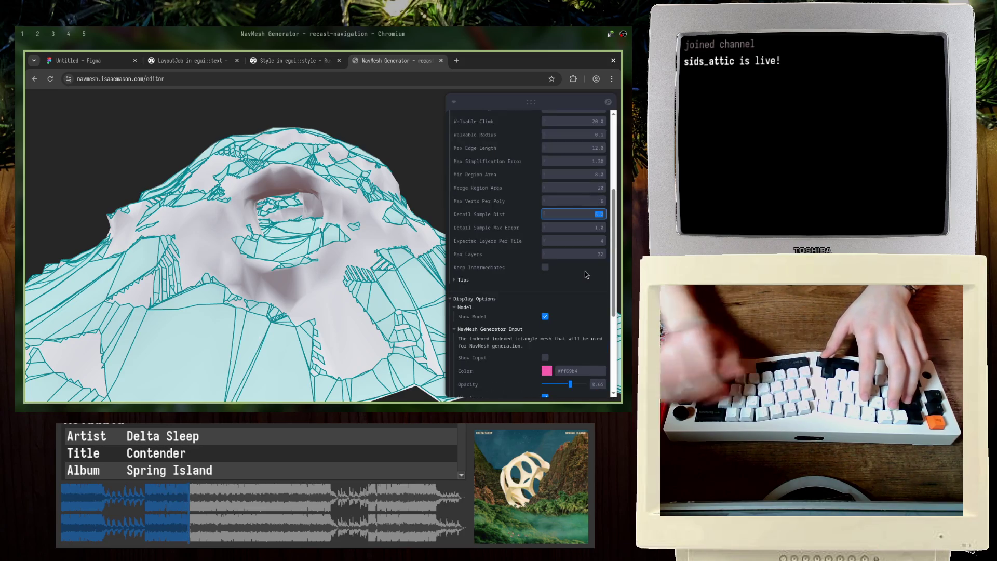
scroll(512, 226, up, 5)
scroll(507, 274, down, 2)
scroll(514, 286, down, 2)
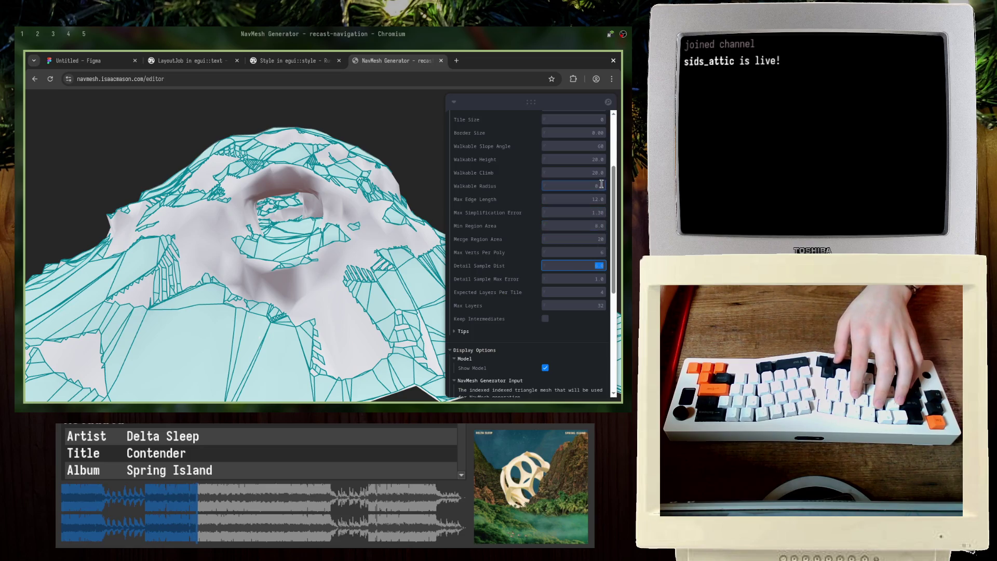
scroll(586, 224, up, 2)
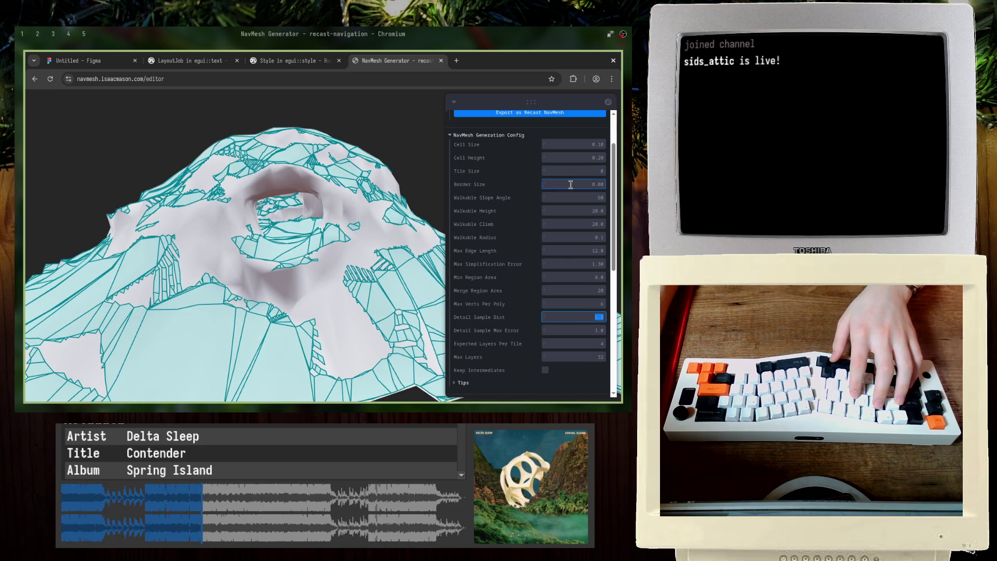
text(270)
key(Return)
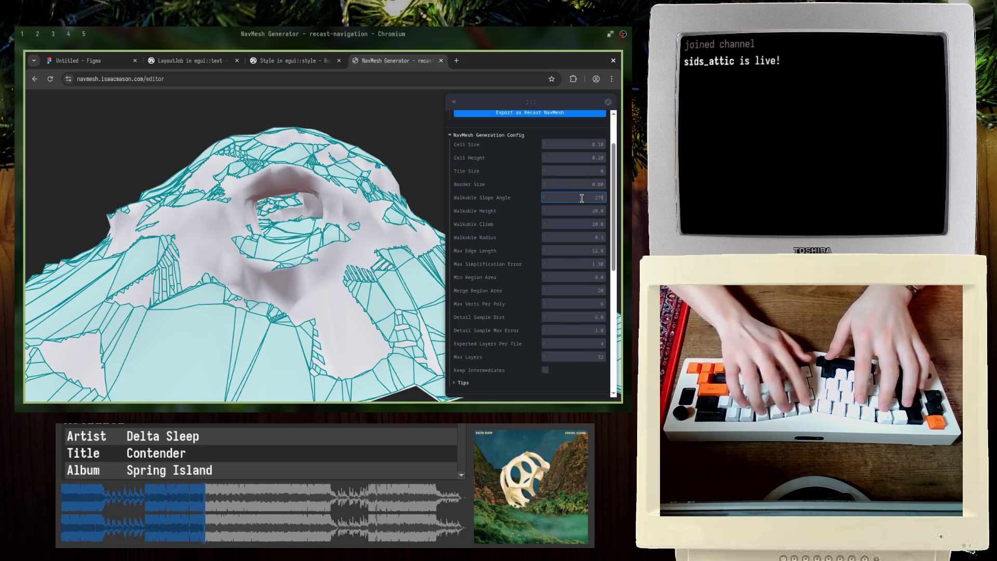
Step: Delete the spam message from the chat
scroll(582, 196, up, 2)
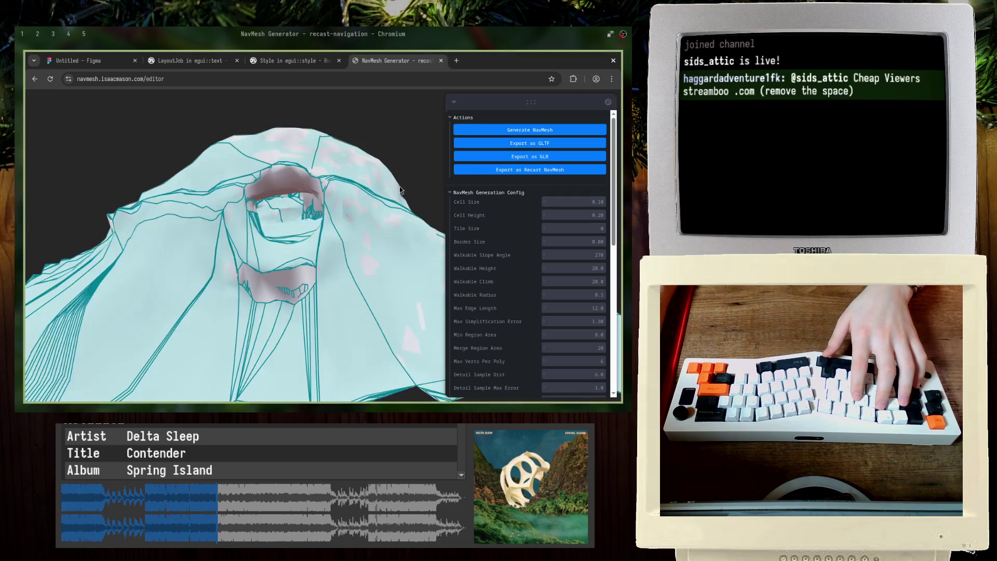
right_click(859, 86)
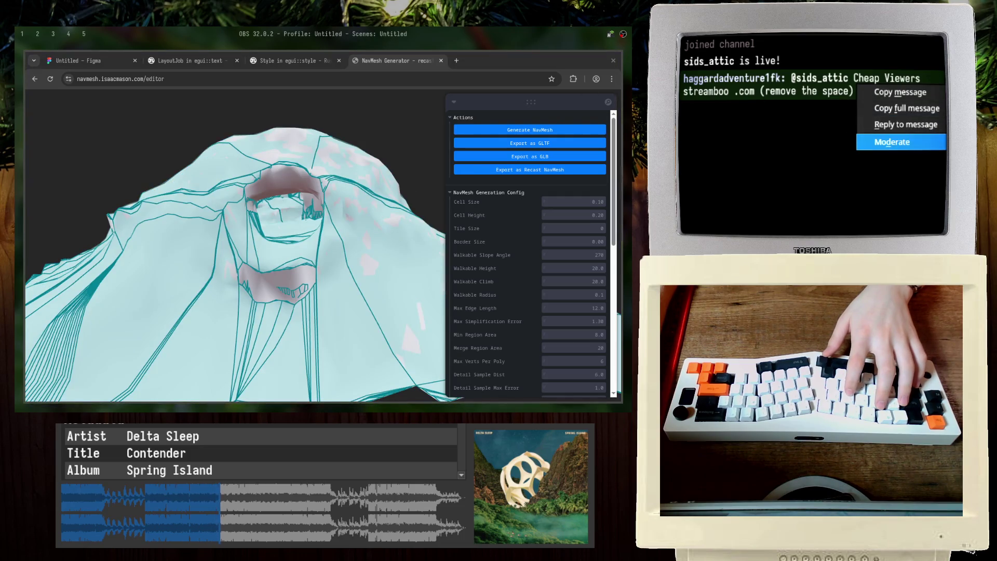
key(Return)
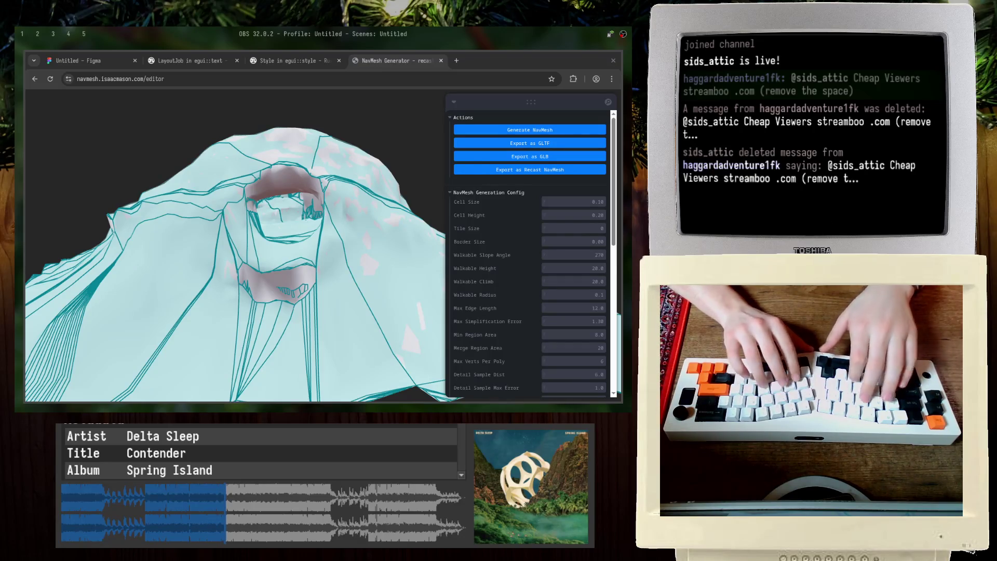
Step: Clear the chat with /clearmesages, then orbit and zoom in on the regenerated navmesh
text(/clearmesages)
key(Return)
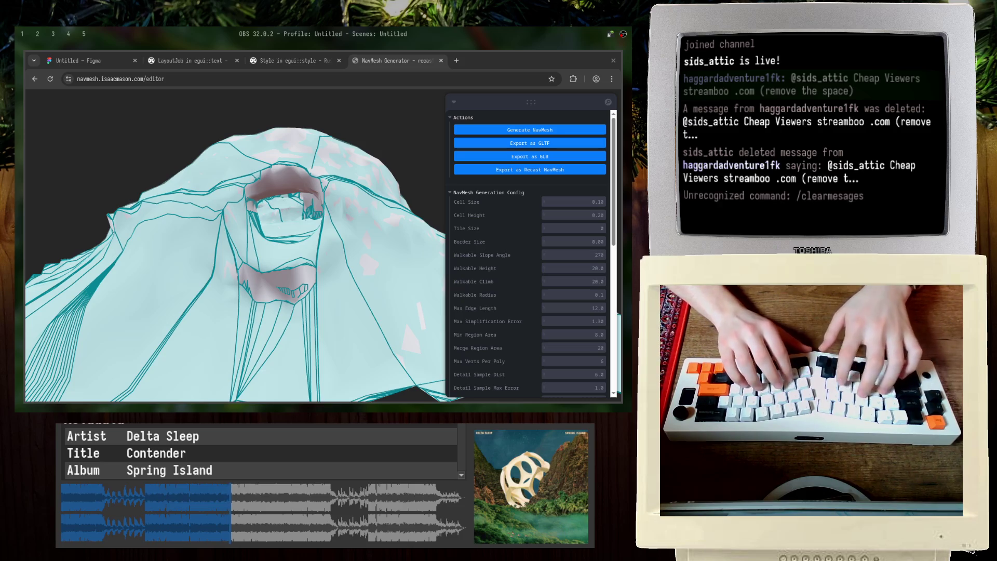
mouse_move(260, 364)
mouse_down()
mouse_move(279, 346)
mouse_move(286, 282)
mouse_move(199, 257)
mouse_move(236, 258)
mouse_move(196, 281)
mouse_move(210, 264)
mouse_move(193, 212)
mouse_move(202, 215)
mouse_up()
scroll(200, 213, down, 5)
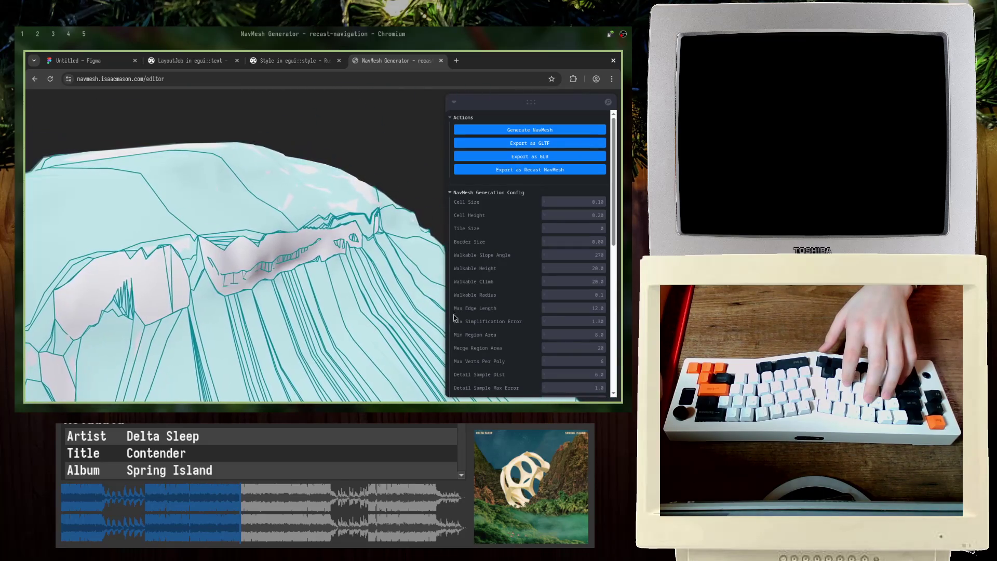
Step: Turn off Show Model in Display Options and orbit around the navmesh alone
click(458, 191)
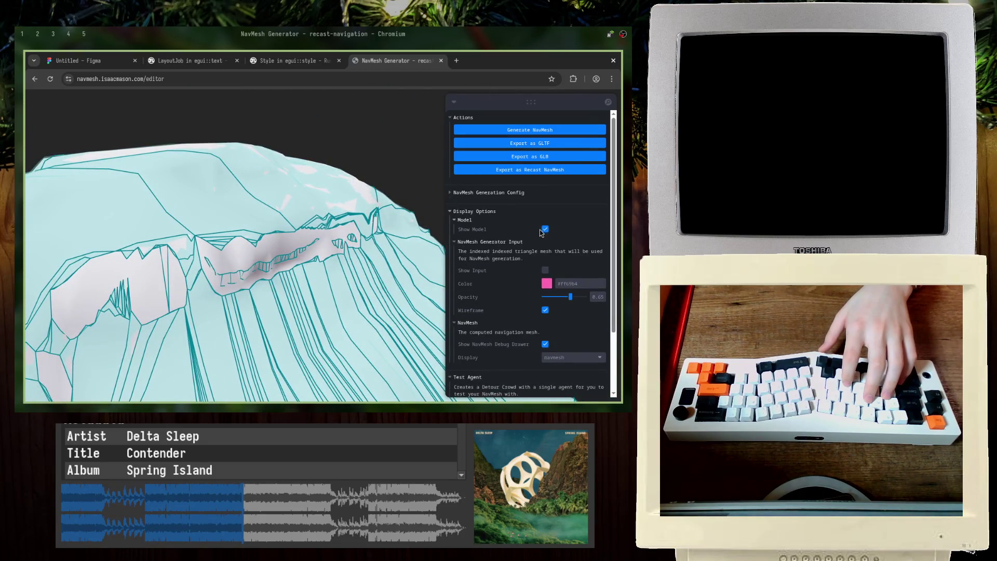
click(545, 229)
mouse_move(312, 245)
mouse_down()
mouse_move(229, 248)
mouse_move(294, 259)
mouse_move(178, 265)
mouse_up()
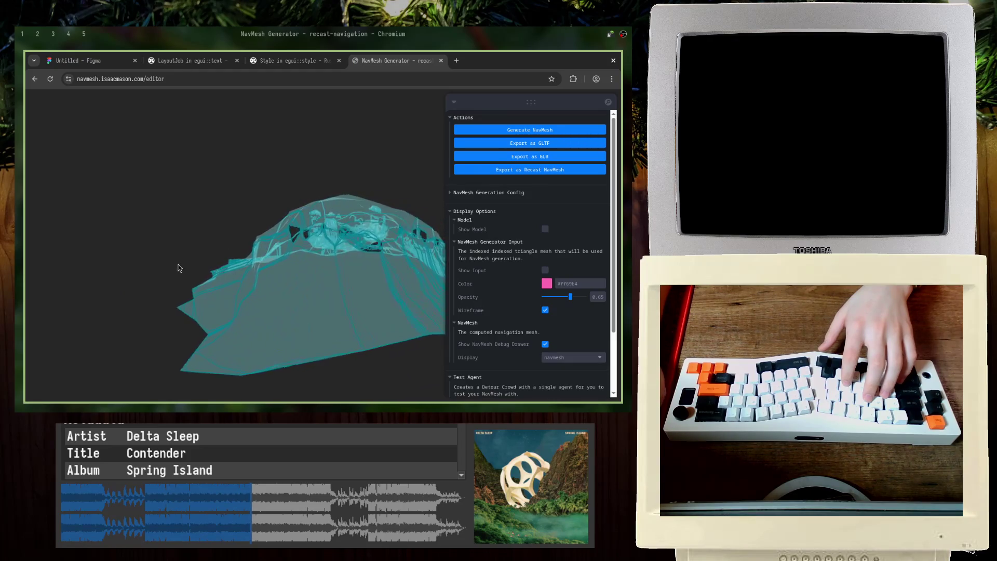
Step: Bring the NavMesh Generation Config back and start editing Detail Sample Max Error
click(467, 210)
click(473, 193)
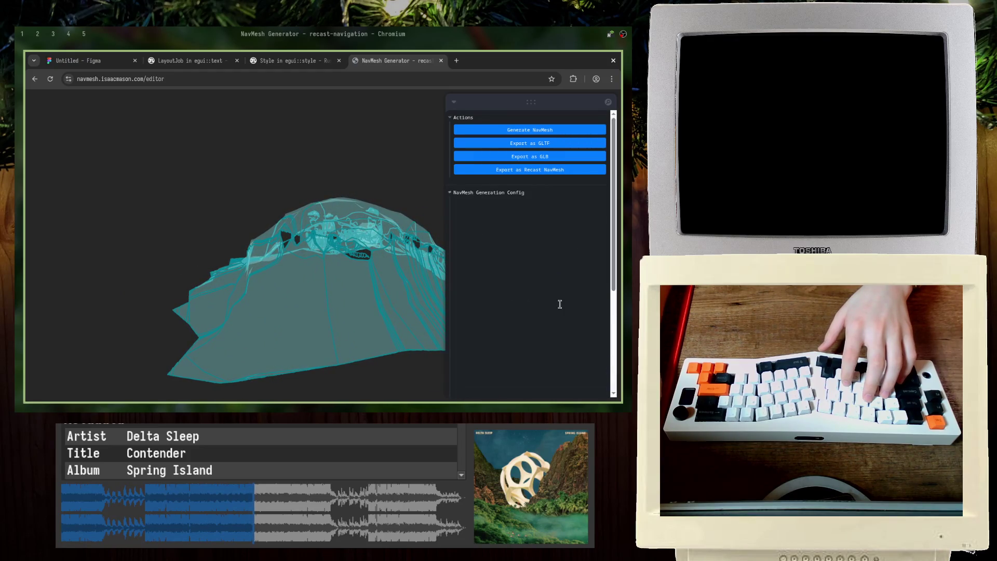
scroll(557, 301, down, 5)
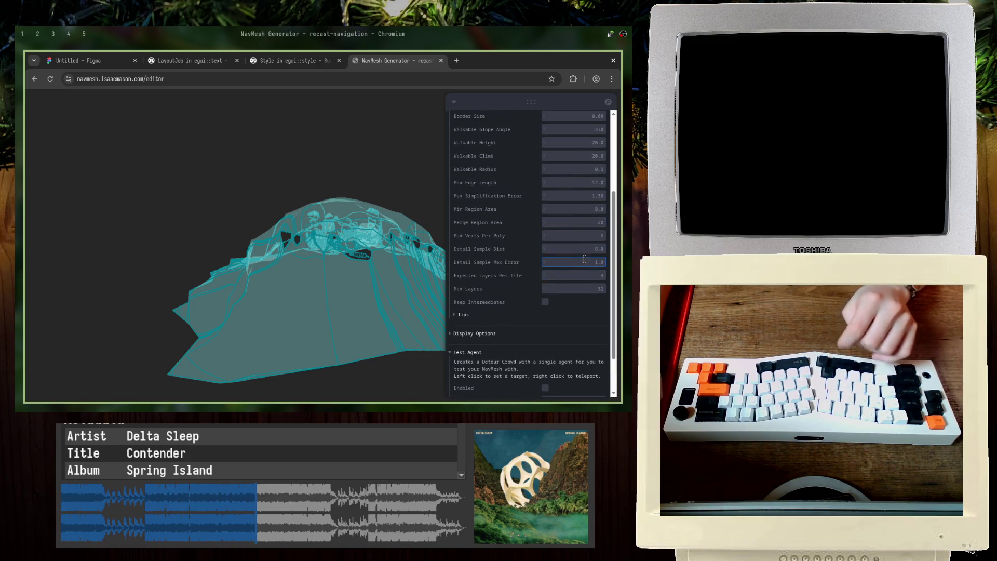
click(581, 249)
click(592, 262)
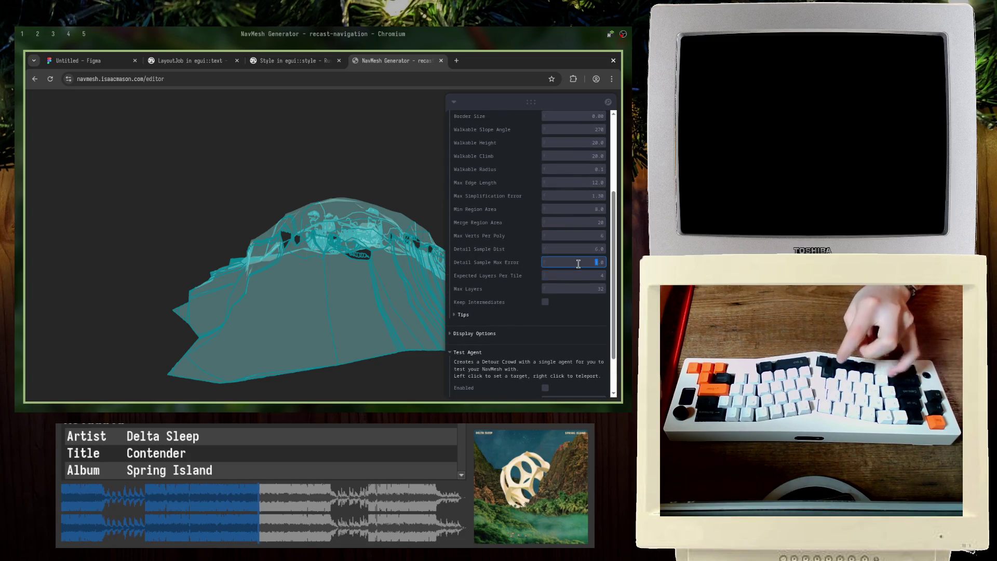